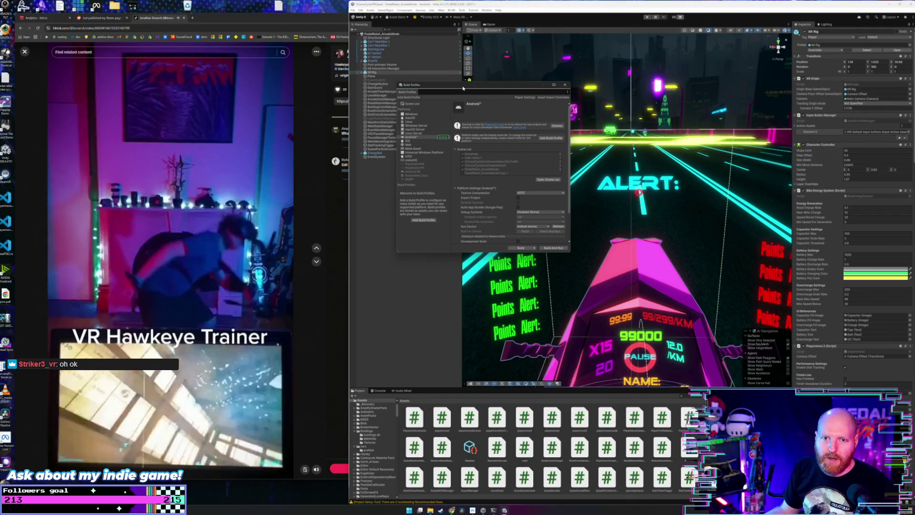
# Close the Build Profiles window in Unity.
pyautogui.moveTo(463, 87); pyautogui.dragTo(461, 88)
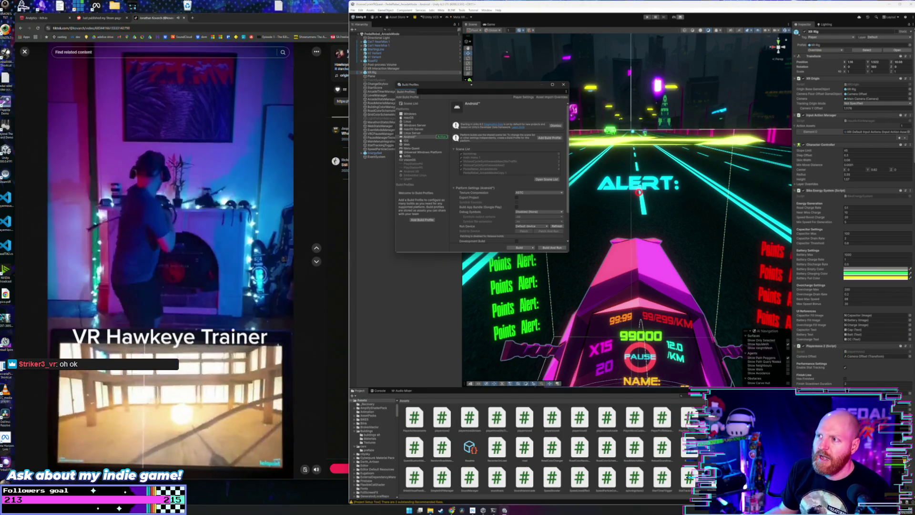
pyautogui.moveTo(474, 85); pyautogui.dragTo(474, 81)
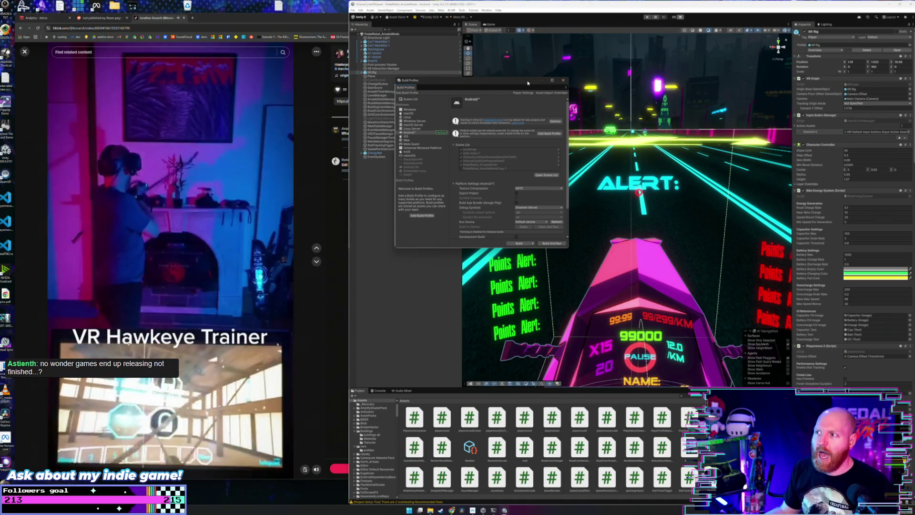
pyautogui.click(563, 80)
# Open YouTube in a new browser tab and close the TikTok tab.
pyautogui.click(224, 21)
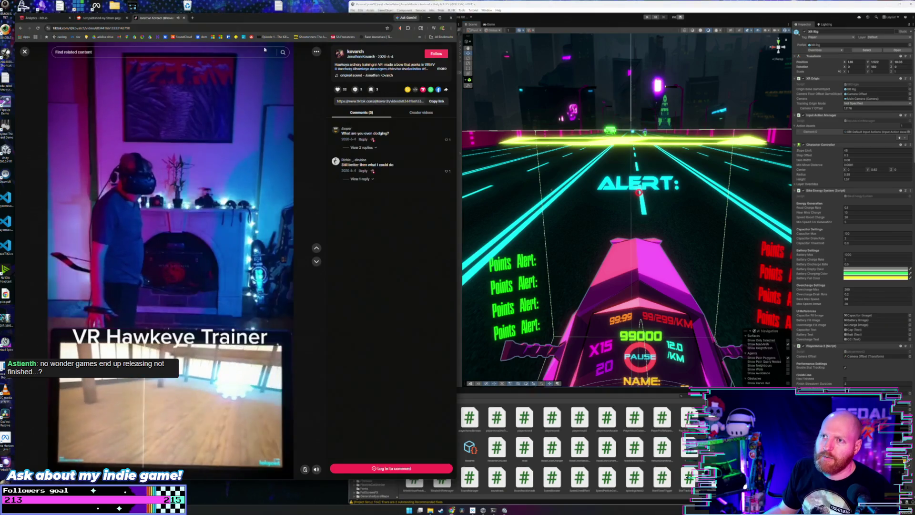
pyautogui.click(192, 19)
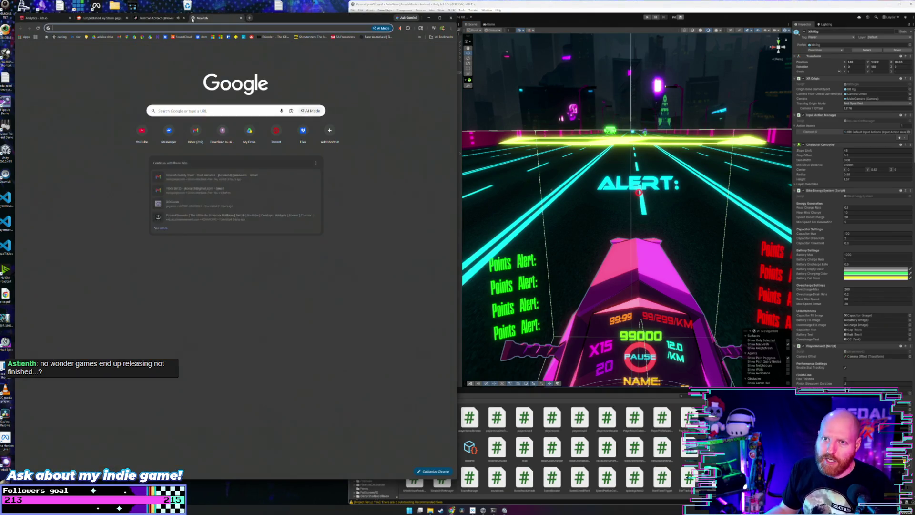
pyautogui.write('youtube.com')
pyautogui.press('Return')
pyautogui.click(184, 18)
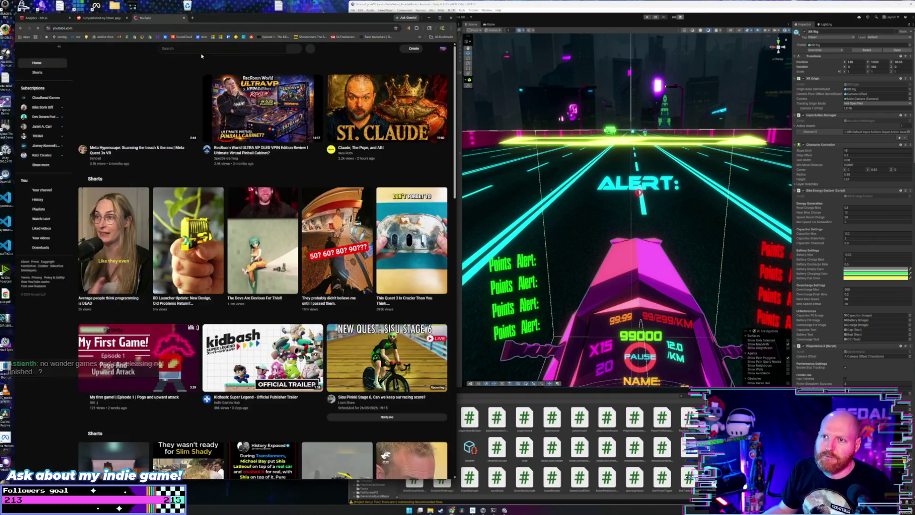
# Search YouTube for 'kaiju battle simulator vr' using the first suggestion.
pyautogui.click(203, 49)
pyautogui.write('kauju ba')
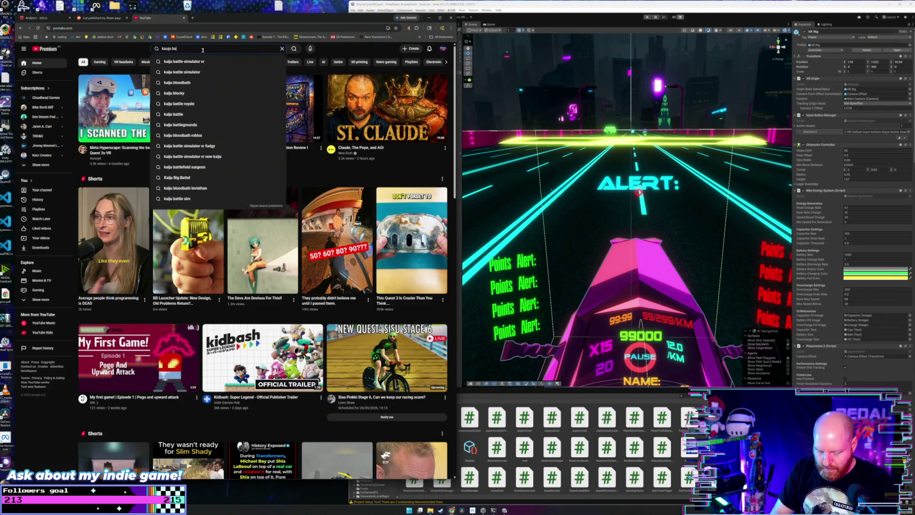
pyautogui.click(203, 61)
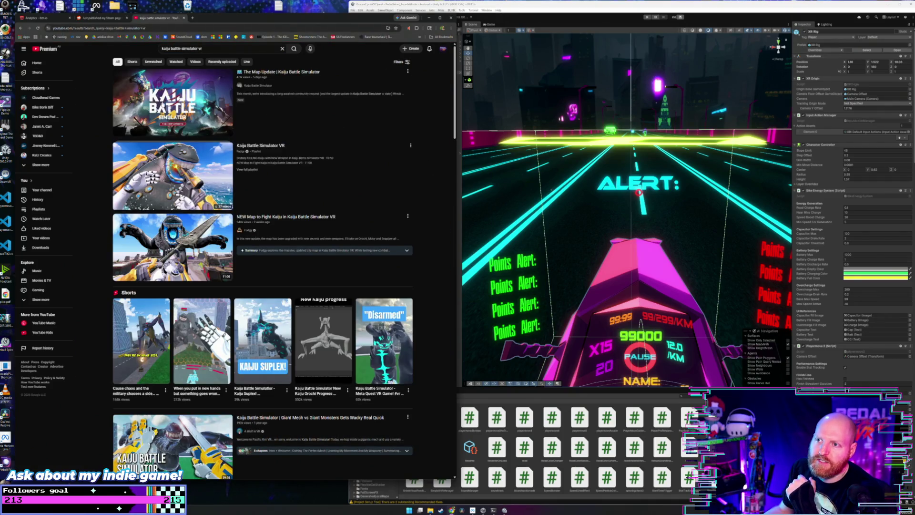
# Open The Map Update | Kaiju Battle Simulator video and widen the browser beside Unity.
pyautogui.click(173, 102)
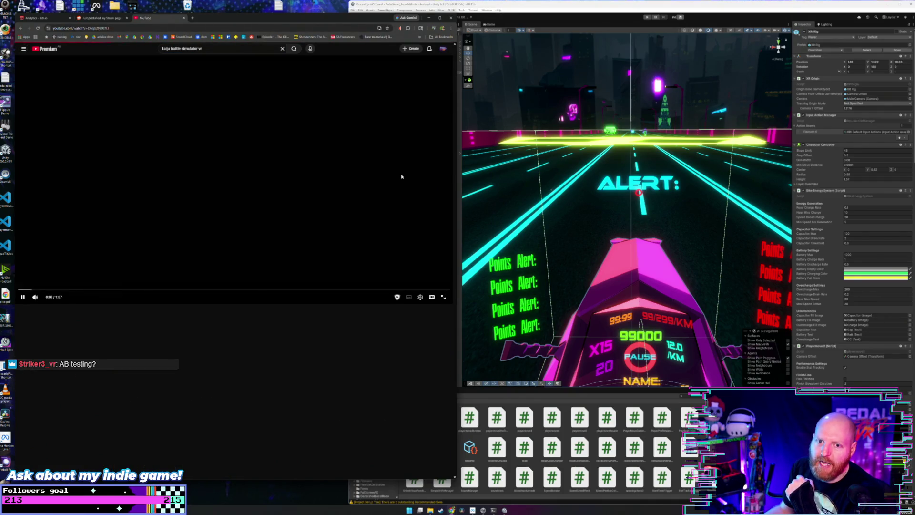
pyautogui.moveTo(456, 189); pyautogui.dragTo(547, 190)
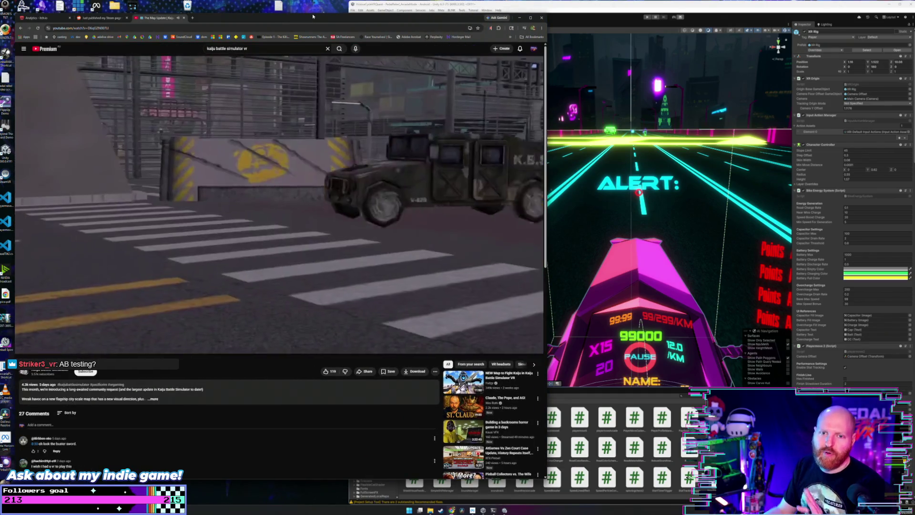
pyautogui.moveTo(314, 17); pyautogui.dragTo(315, 31)
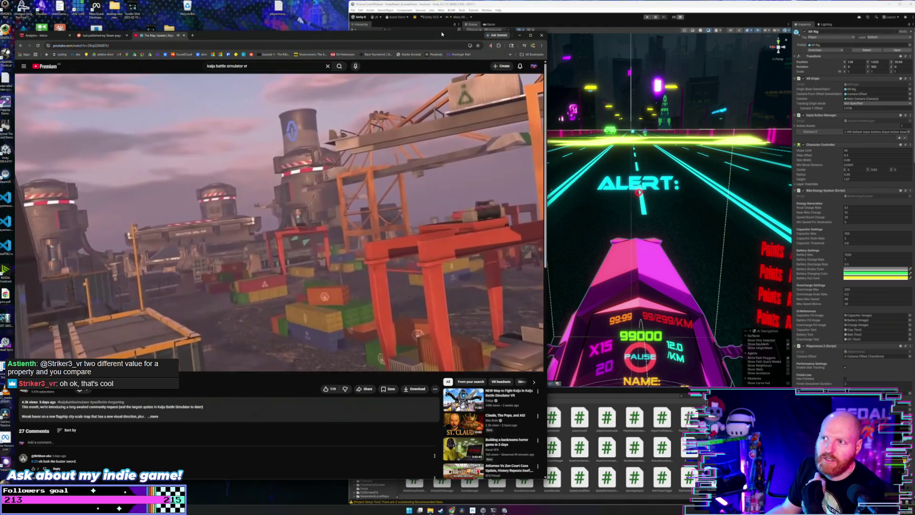
# Let the video play to the end and cancel autoplay of the next video.
pyautogui.moveTo(444, 30); pyautogui.dragTo(445, 31)
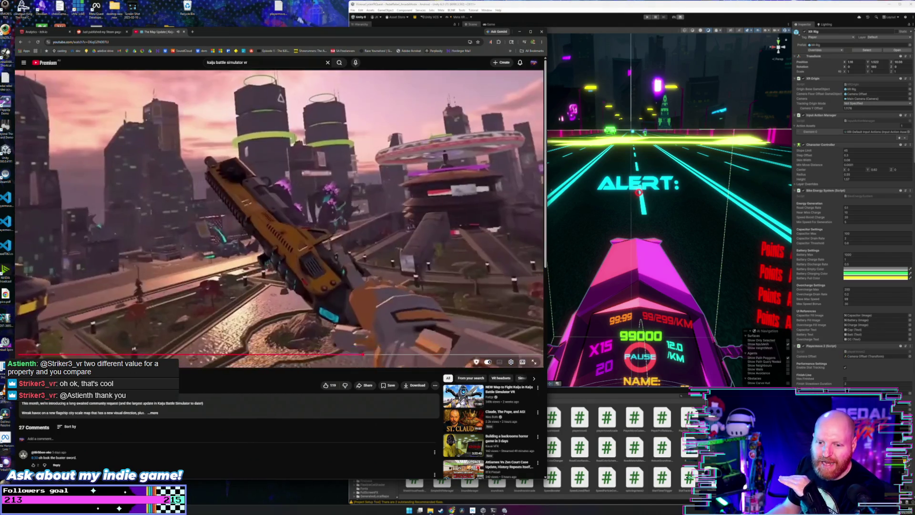
pyautogui.moveTo(46, 362)
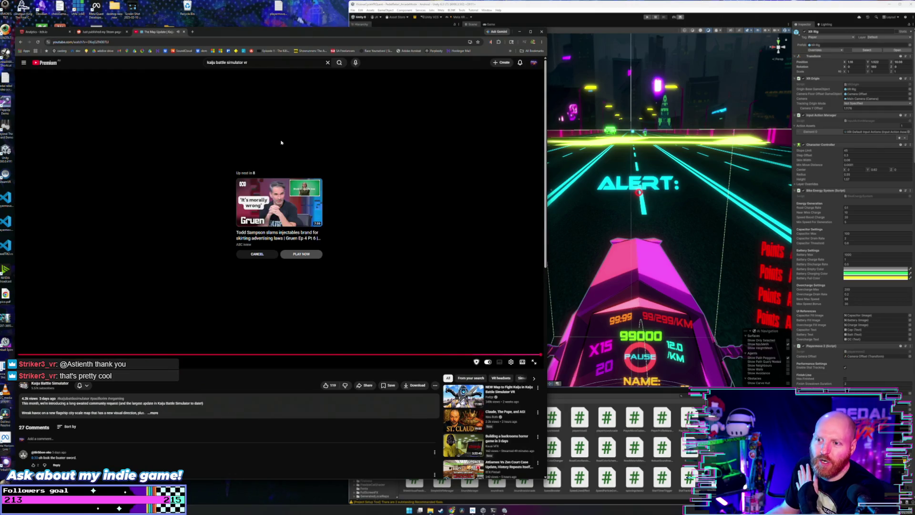
pyautogui.click(258, 255)
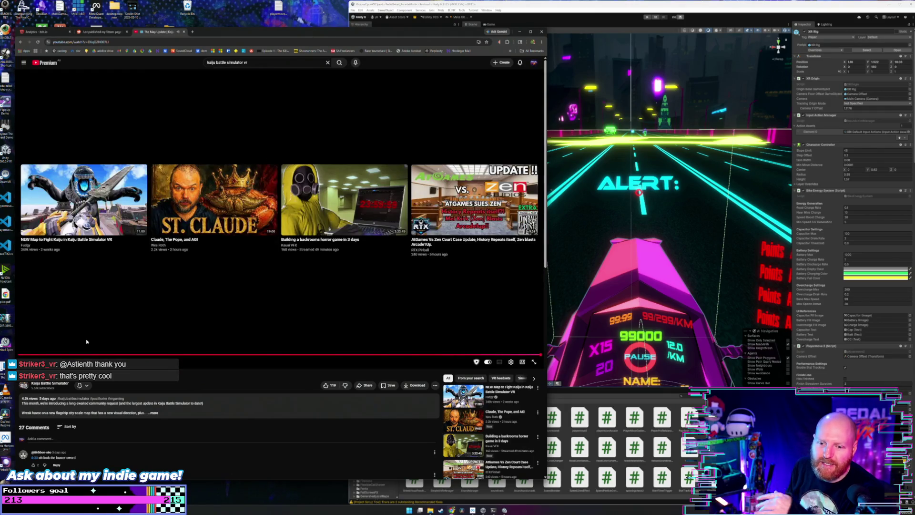
# Replay the Kaiju map update video, then reopen the closed TikTok tab.
pyautogui.click(25, 362)
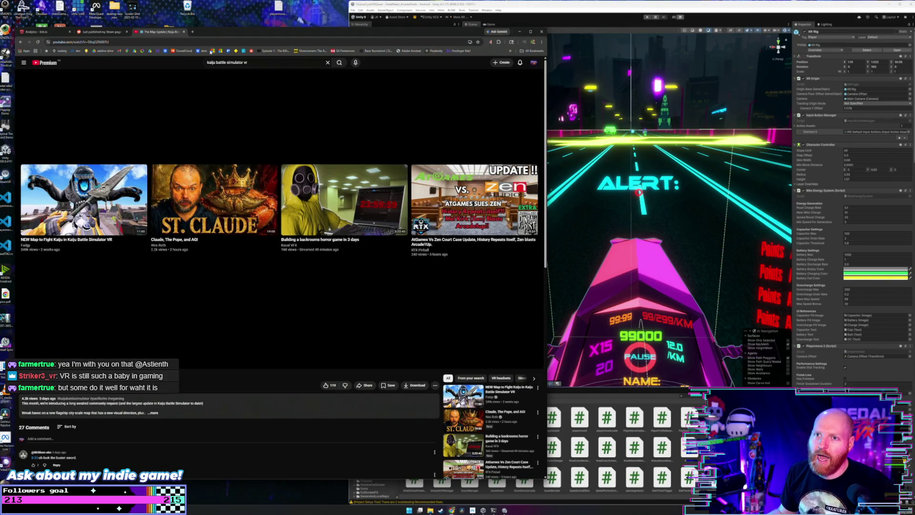
pyautogui.rightClick(207, 32)
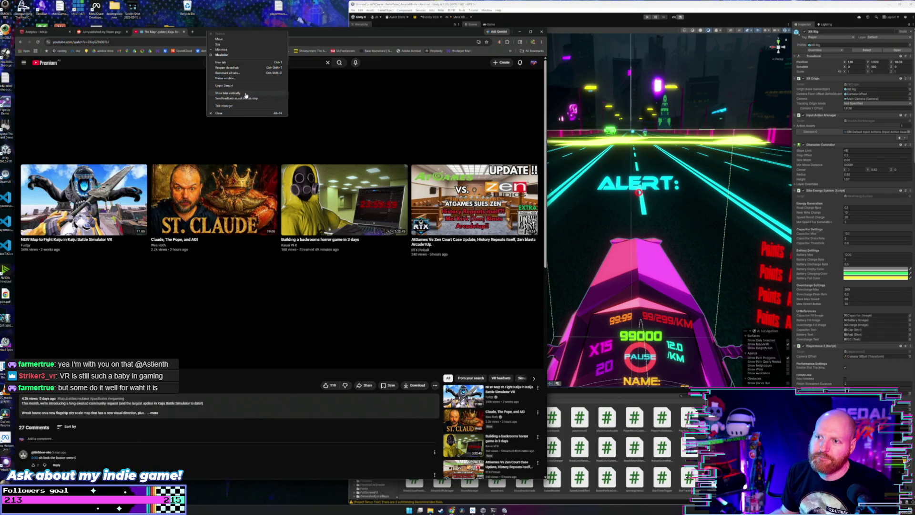
pyautogui.click(227, 67)
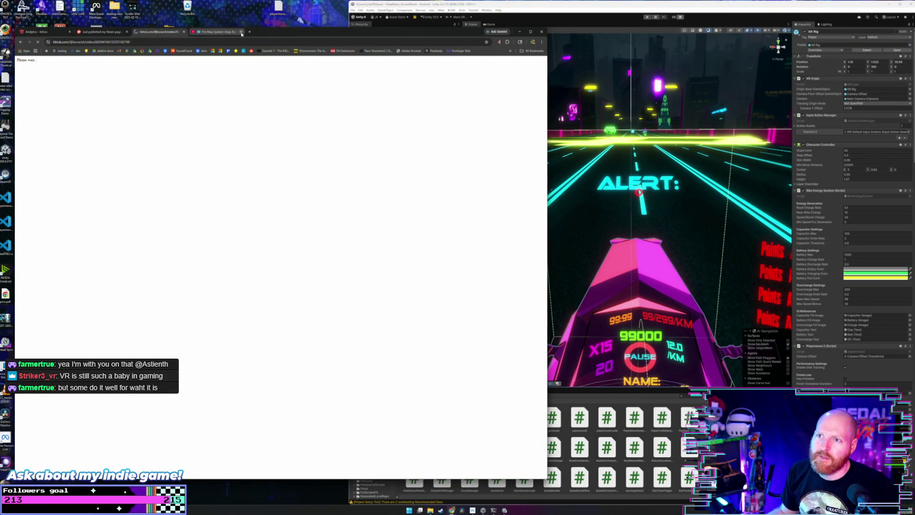
# Close the Kaiju tab, dismiss the TikTok tip, and detach a new tab into its own window.
pyautogui.click(241, 32)
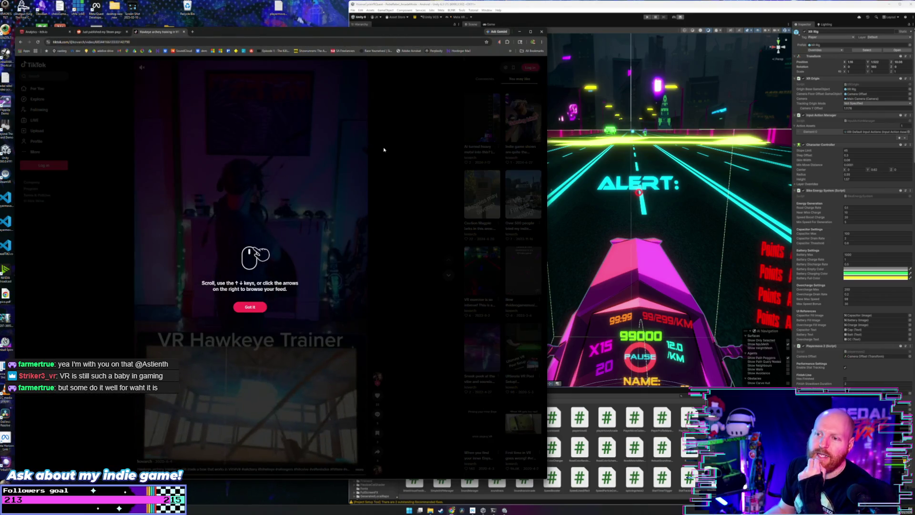
pyautogui.click(411, 177)
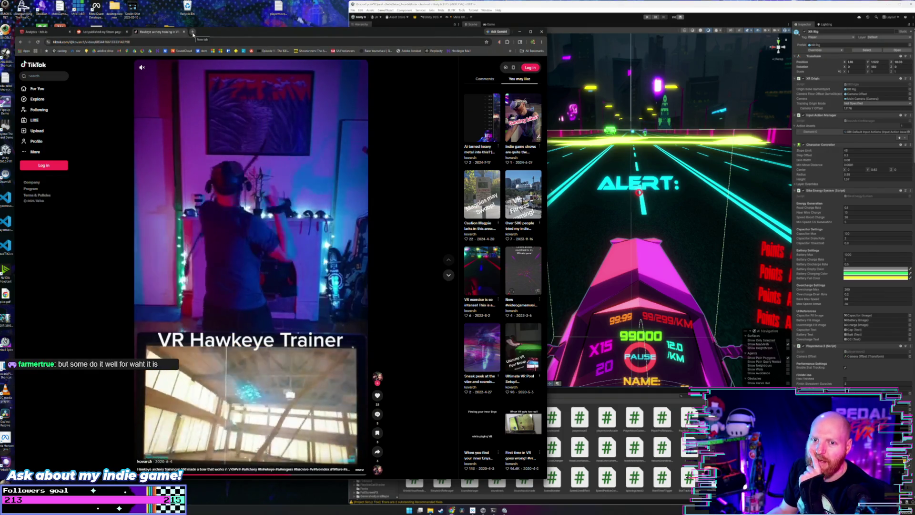
pyautogui.click(193, 33)
pyautogui.moveTo(234, 31); pyautogui.dragTo(579, 53)
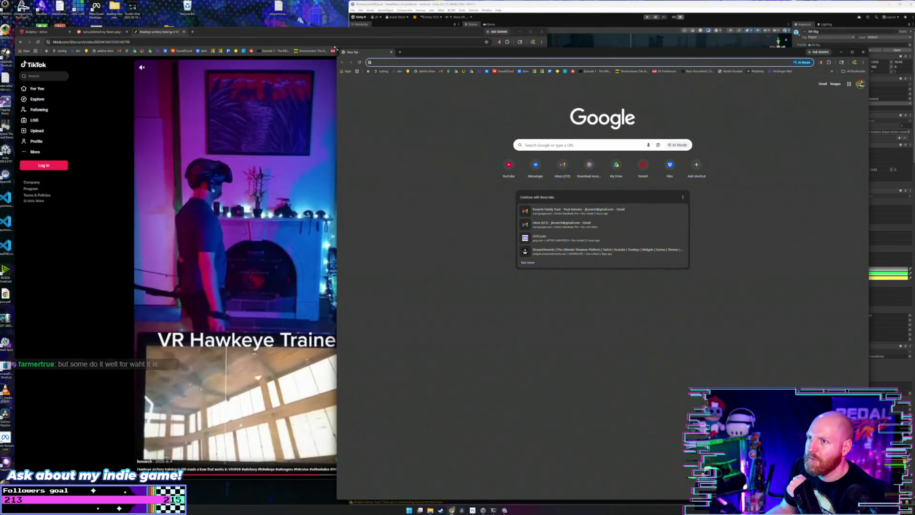
# Shrink the new window beside TikTok and search Google for 'archery vr'.
pyautogui.moveTo(337, 48)
pyautogui.mouseDown()
pyautogui.moveTo(580, 160)
pyautogui.moveTo(564, 163)
pyautogui.mouseUp()
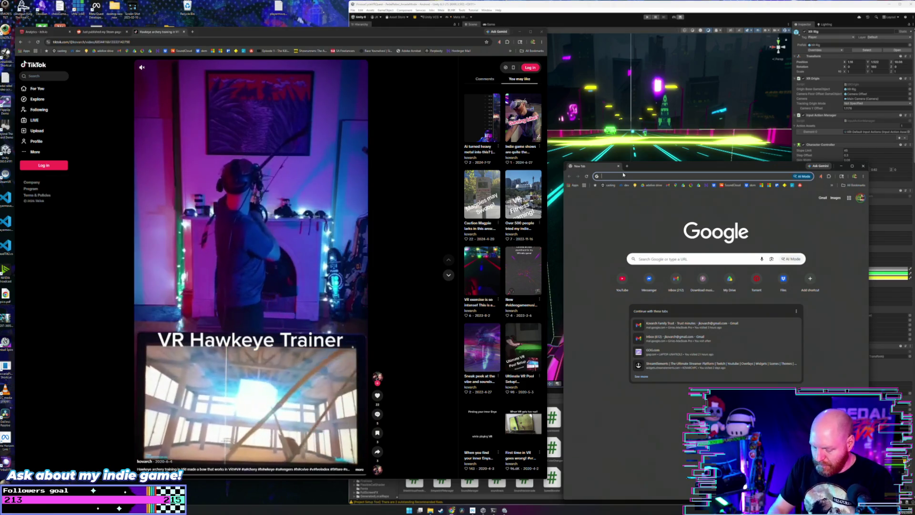
pyautogui.write('archery ')
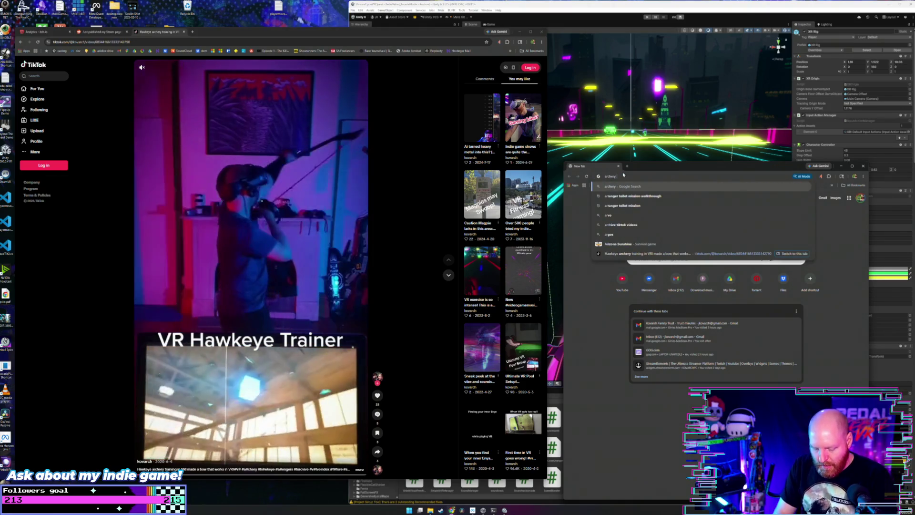
pyautogui.write('vr')
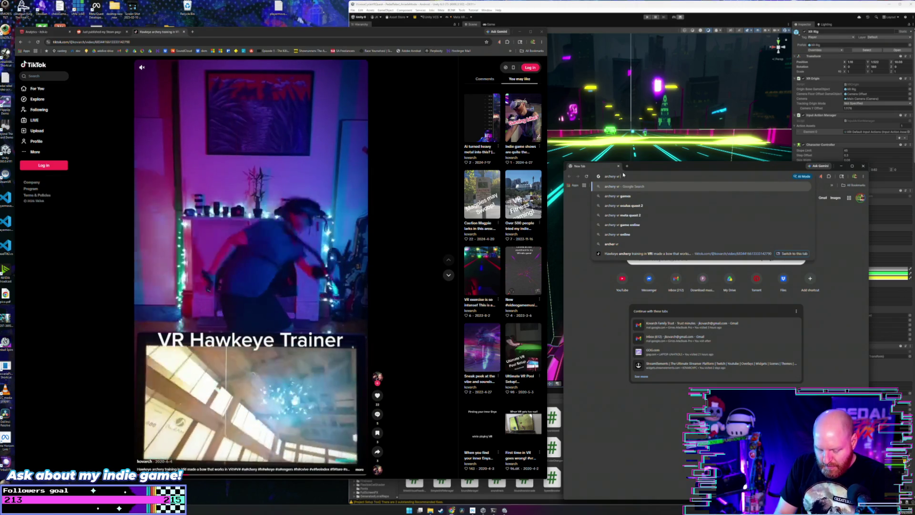
pyautogui.press('Return')
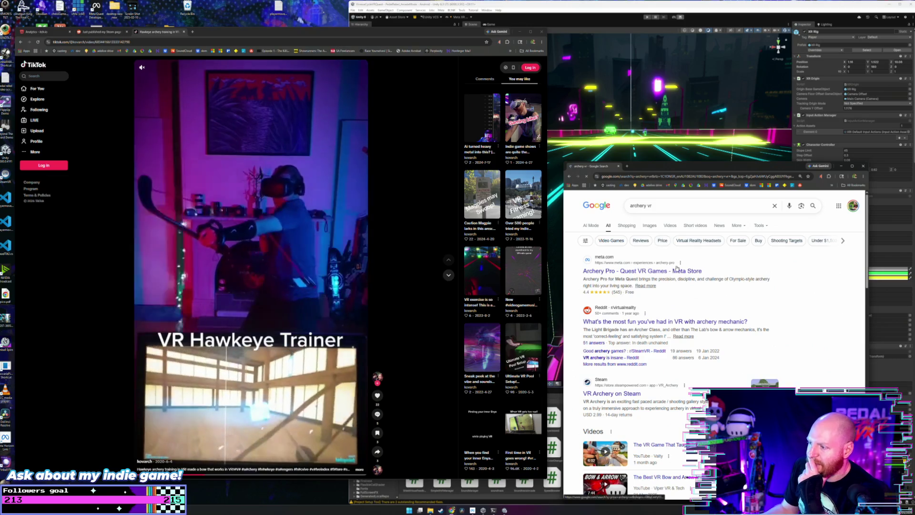
# Try 'archery vr nock', go back, and scroll through the archery vr results.
pyautogui.click(660, 209)
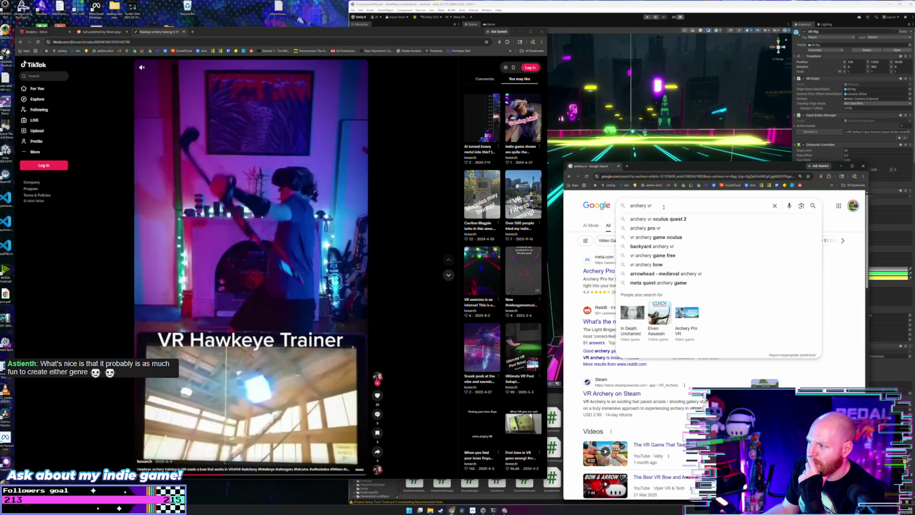
pyautogui.write(' nock')
pyautogui.press('Return')
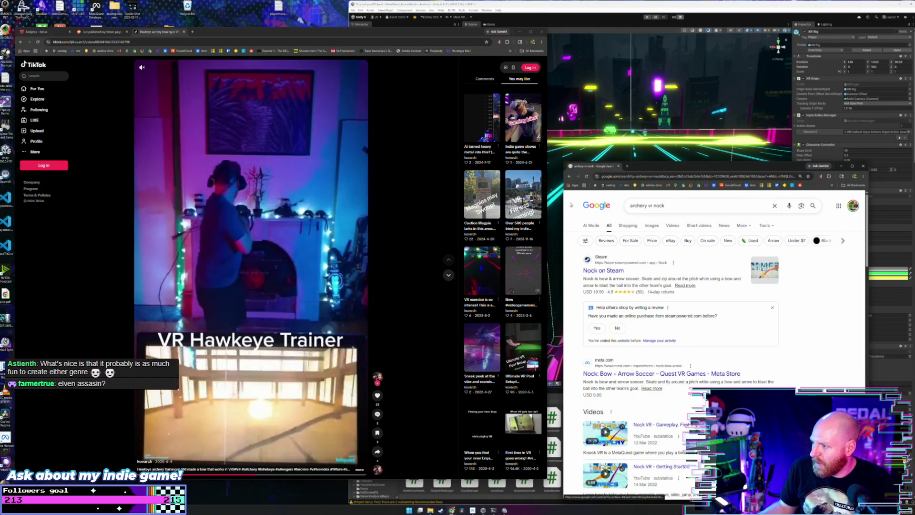
pyautogui.click(569, 176)
pyautogui.scroll(-5, 663, 299)
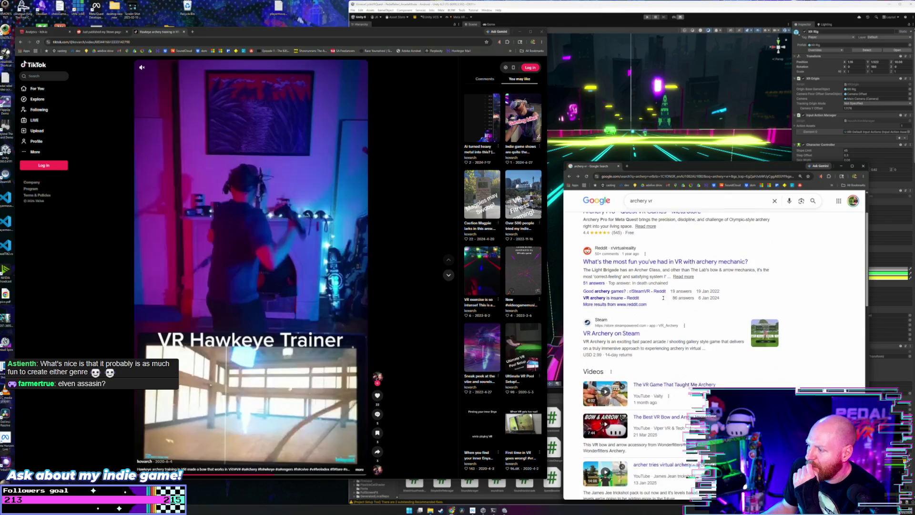
pyautogui.scroll(-4, 664, 300)
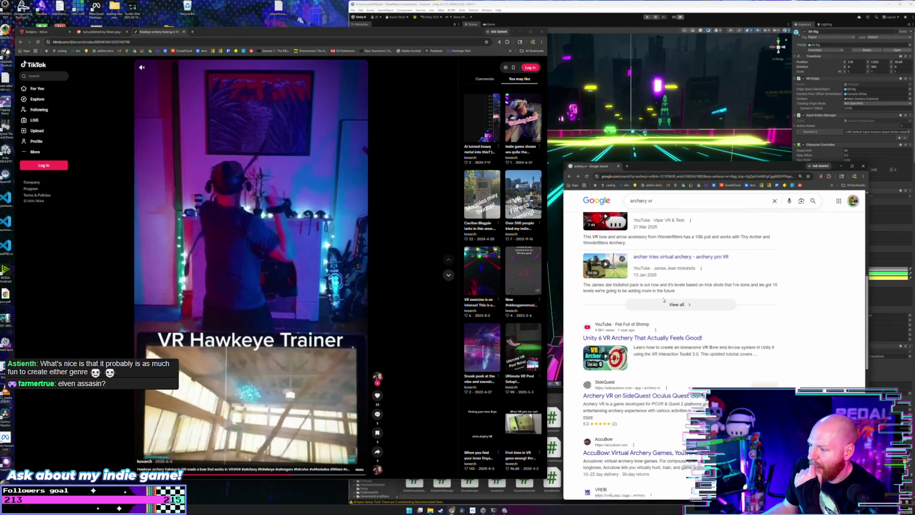
pyautogui.scroll(-5, 663, 299)
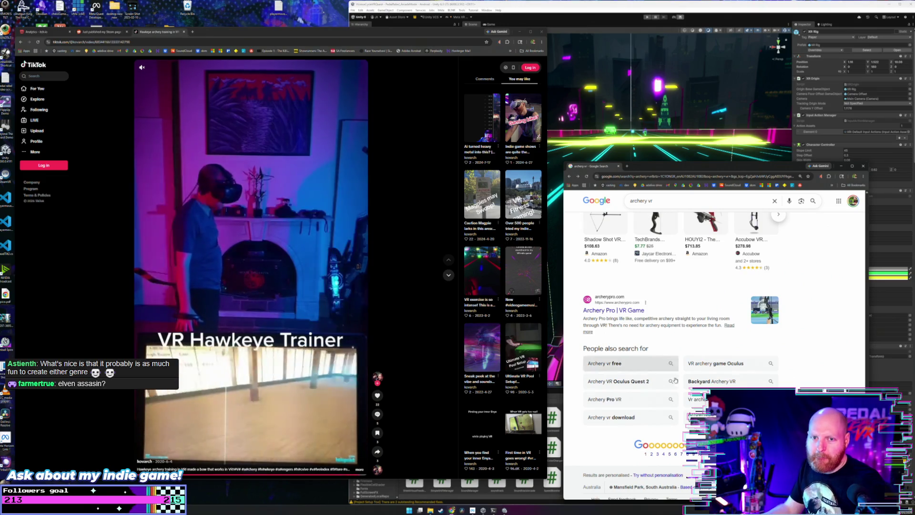
pyautogui.scroll(7, 653, 284)
pyautogui.scroll(5, 668, 334)
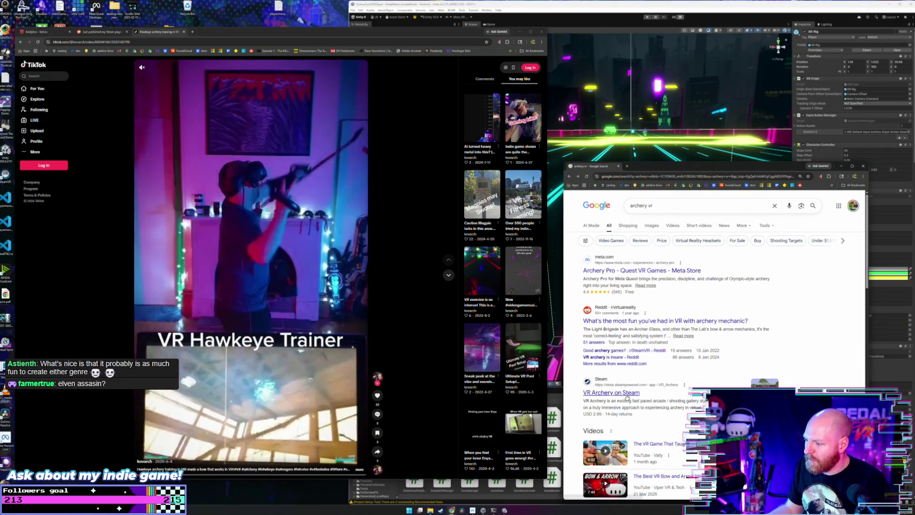
# Open the VR Archery Steam result and search the Steam store for 'archery'.
pyautogui.click(611, 393)
pyautogui.moveTo(644, 169); pyautogui.dragTo(631, 117)
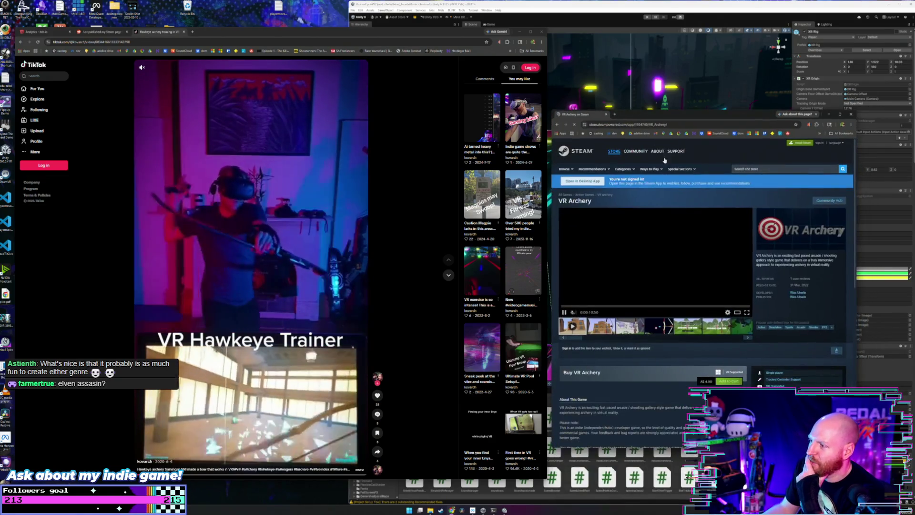
pyautogui.click(748, 170)
pyautogui.write('rchery')
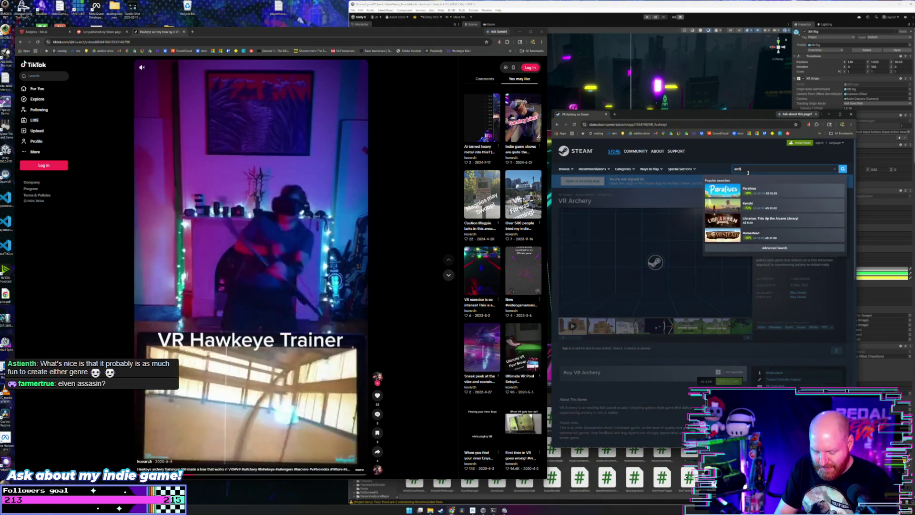
pyautogui.press('Return')
# Scroll the archery store results and open the VR Archery store page.
pyautogui.scroll(-5, 703, 223)
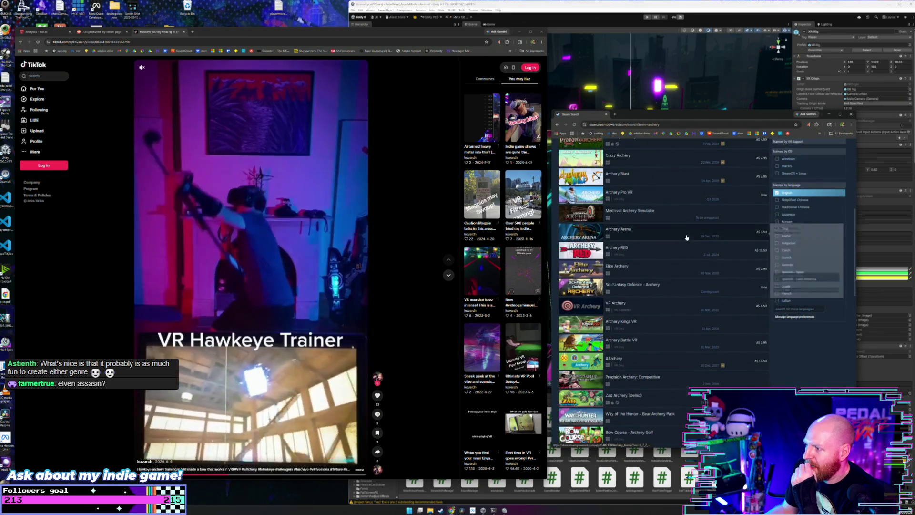
pyautogui.scroll(-2, 687, 237)
pyautogui.scroll(-1, 686, 237)
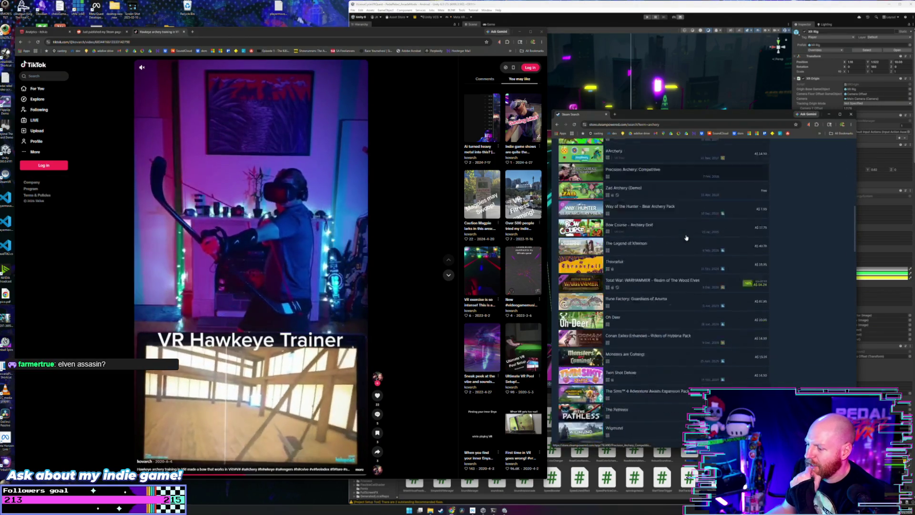
pyautogui.scroll(2, 685, 238)
pyautogui.scroll(1, 685, 238)
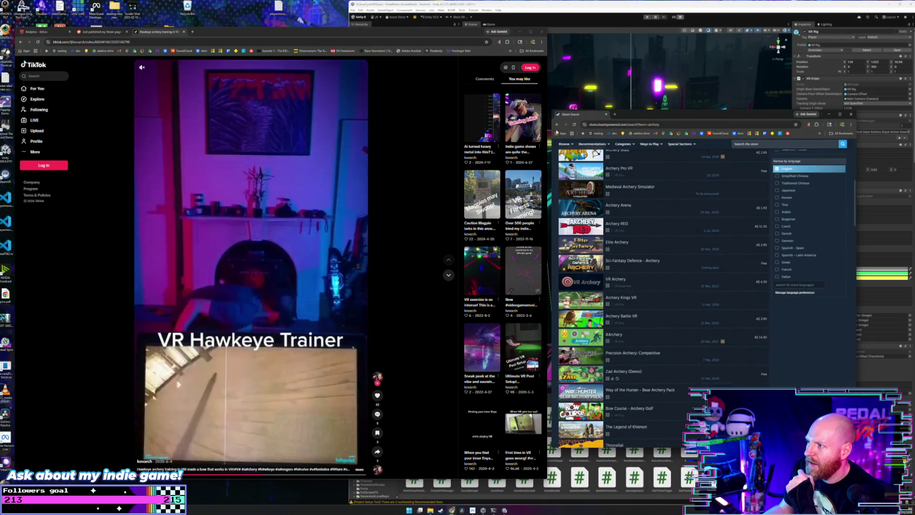
pyautogui.click(615, 279)
# Return to the archery vr Google results and minimize the Google search window.
pyautogui.click(557, 125)
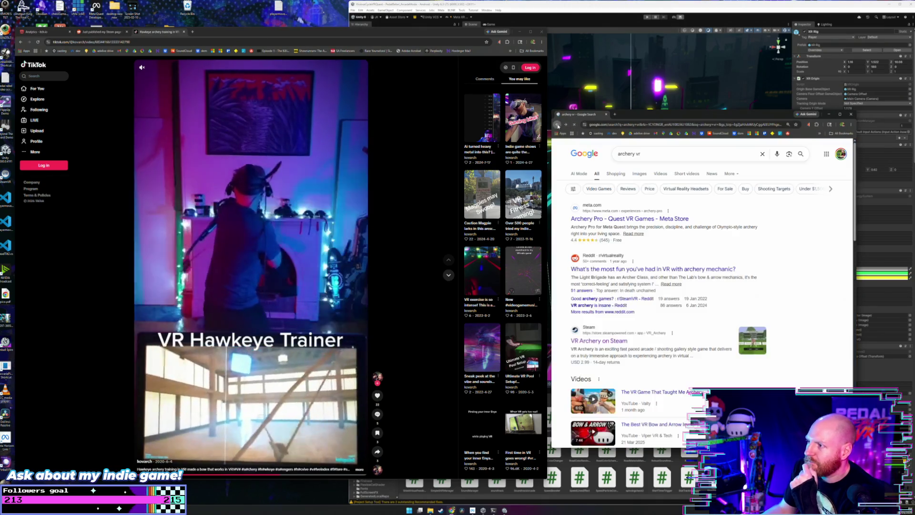
pyautogui.click(649, 154)
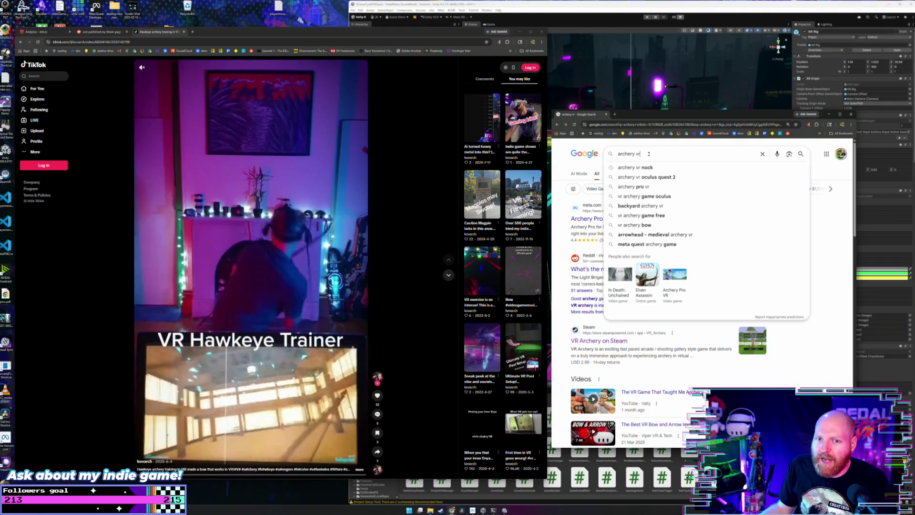
pyautogui.click(462, 36)
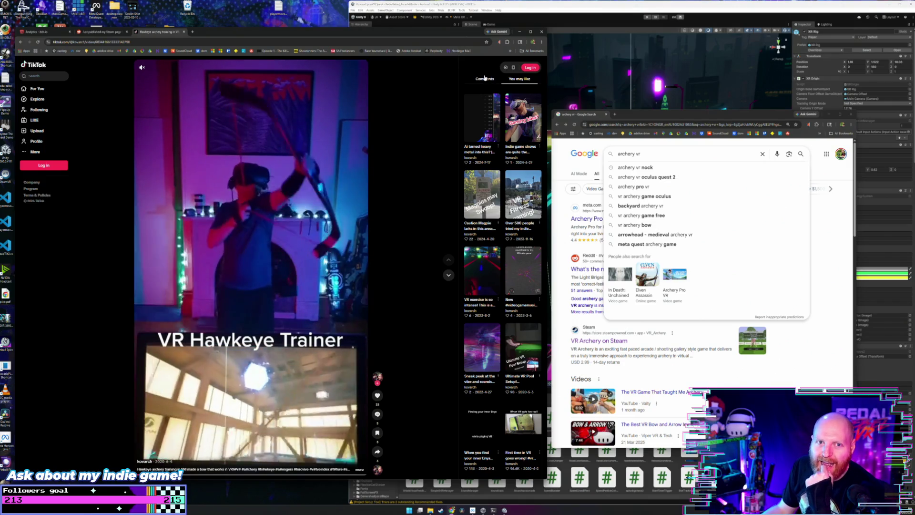
pyautogui.click(829, 115)
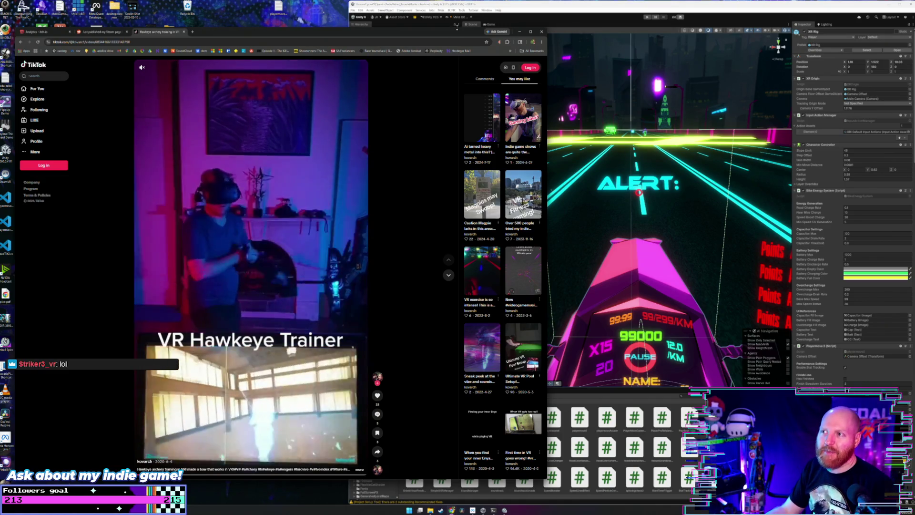
# Raise the TikTok window's top edge and pull its right edge left to widen the game view.
pyautogui.moveTo(456, 27); pyautogui.dragTo(459, 21)
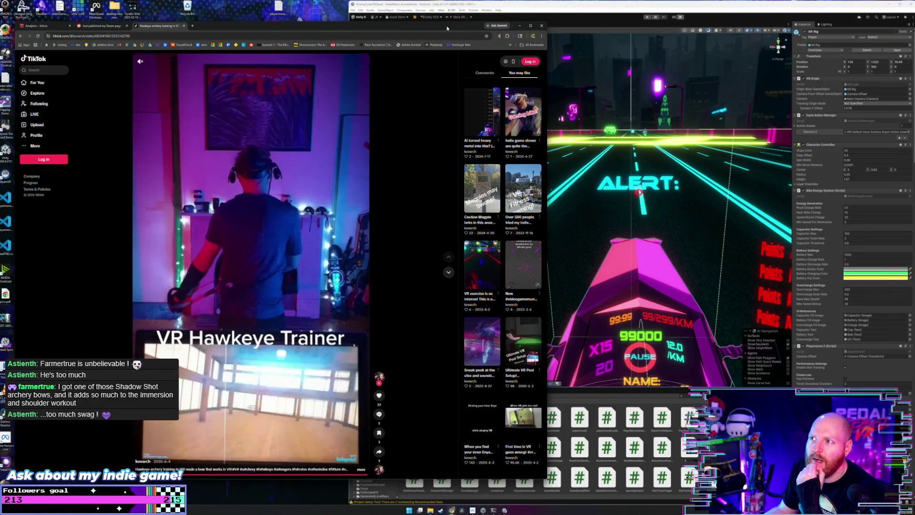
pyautogui.moveTo(548, 119); pyautogui.dragTo(495, 120)
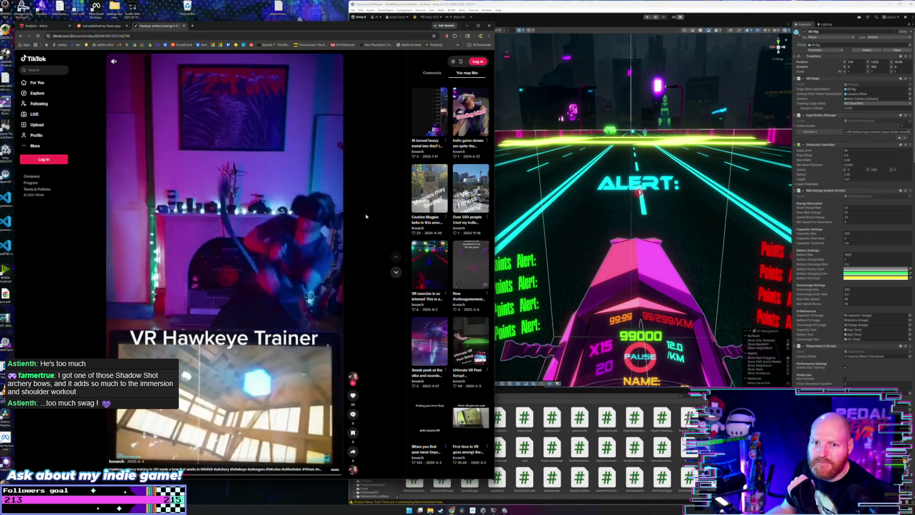
# Scroll TikTok to the Sydney PedalRebel VR expo video and restore the Google window.
pyautogui.scroll(-1, 329, 223)
pyautogui.scroll(-1, 329, 219)
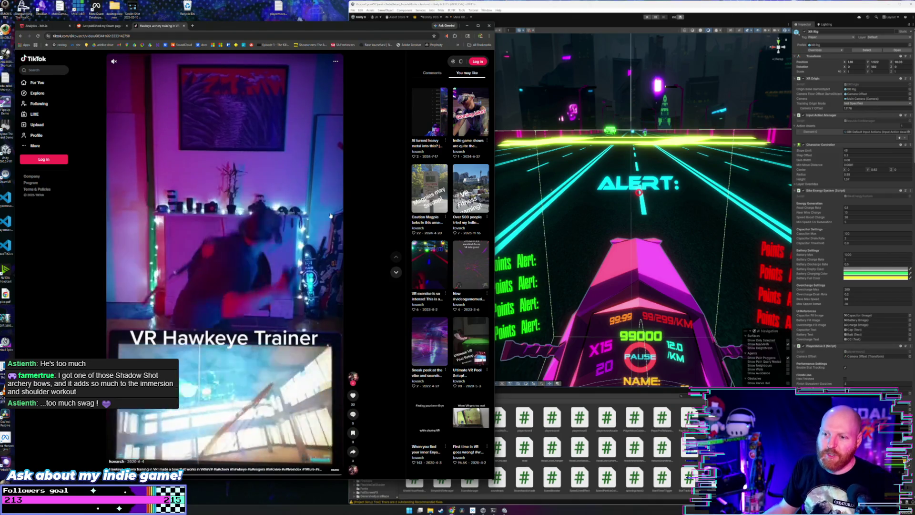
pyautogui.scroll(-1, 331, 215)
pyautogui.scroll(-1, 320, 222)
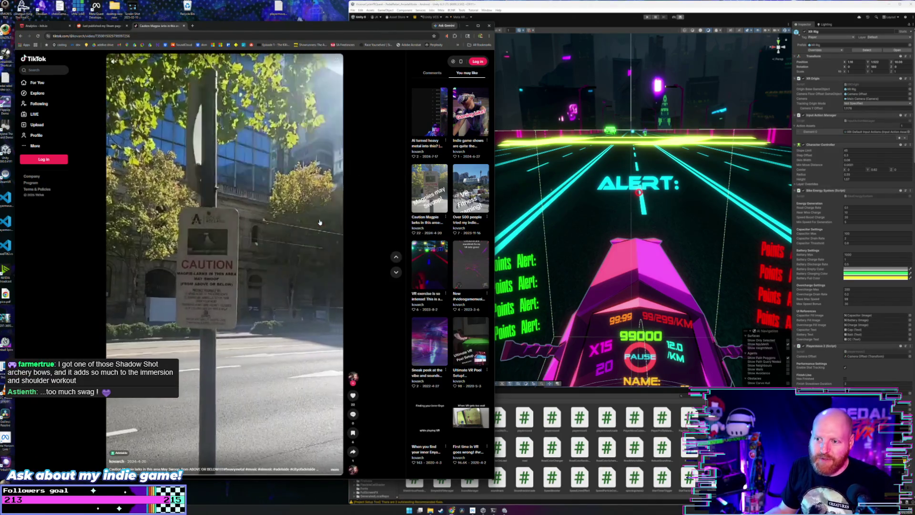
pyautogui.scroll(-1, 320, 223)
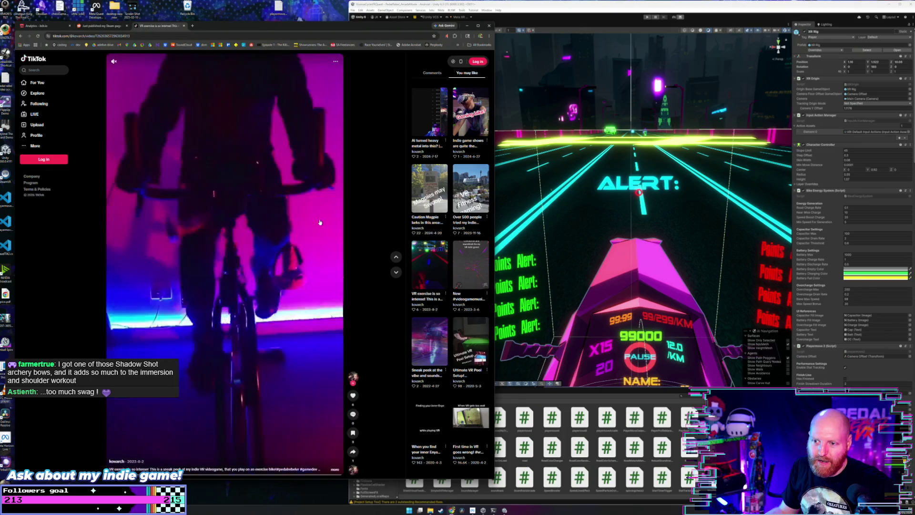
pyautogui.click(471, 188)
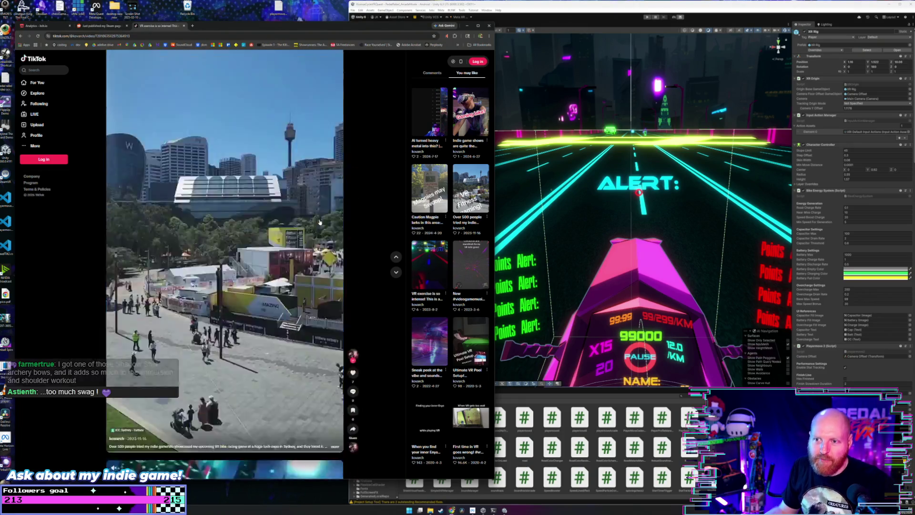
pyautogui.moveTo(451, 511)
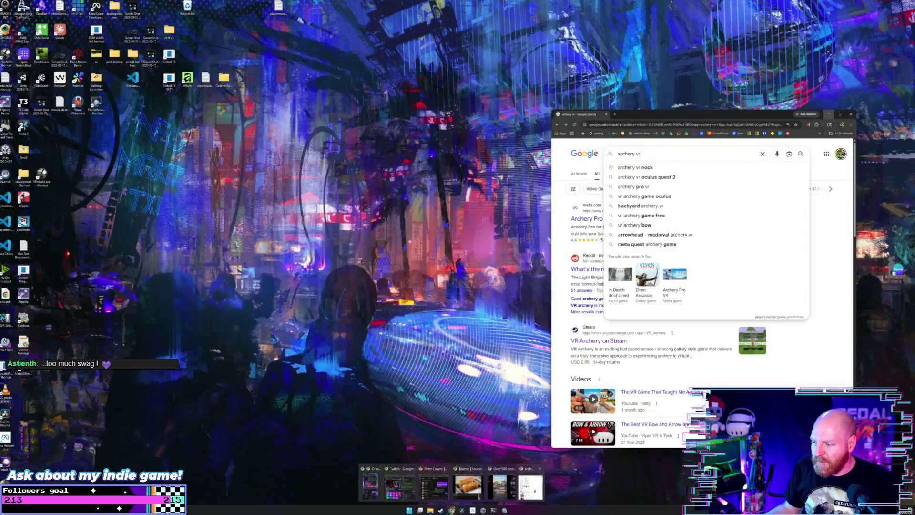
pyautogui.click(477, 483)
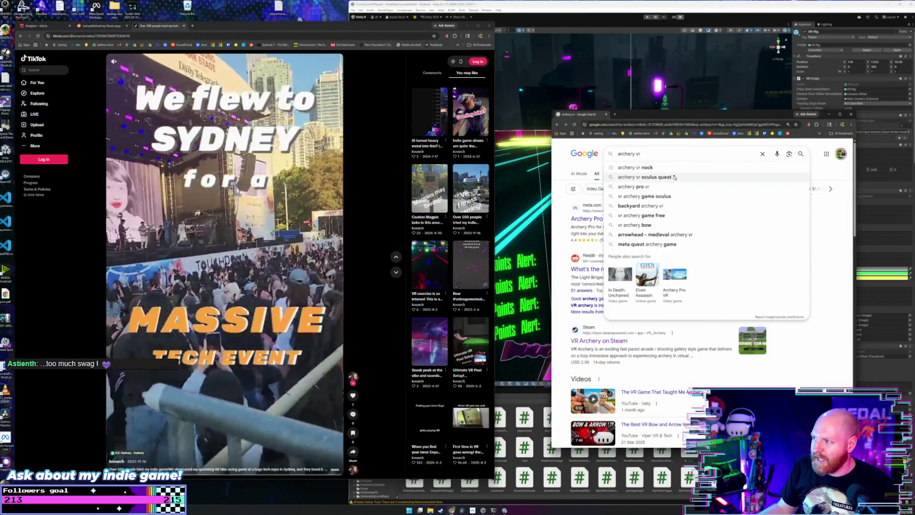
# Dismiss suggestions, scroll the archery vr results, lower the window, and select the query text.
pyautogui.click(561, 194)
pyautogui.moveTo(636, 120); pyautogui.dragTo(638, 134)
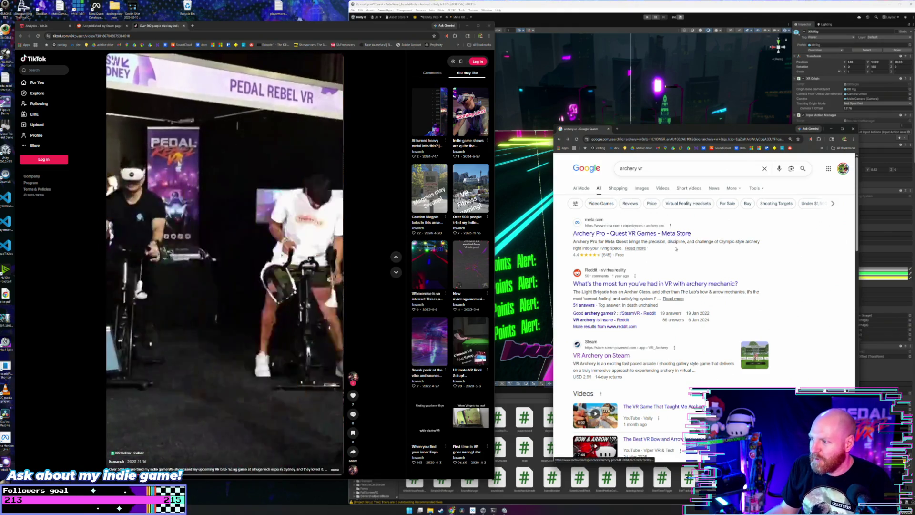
pyautogui.scroll(-3, 684, 252)
pyautogui.scroll(-5, 685, 251)
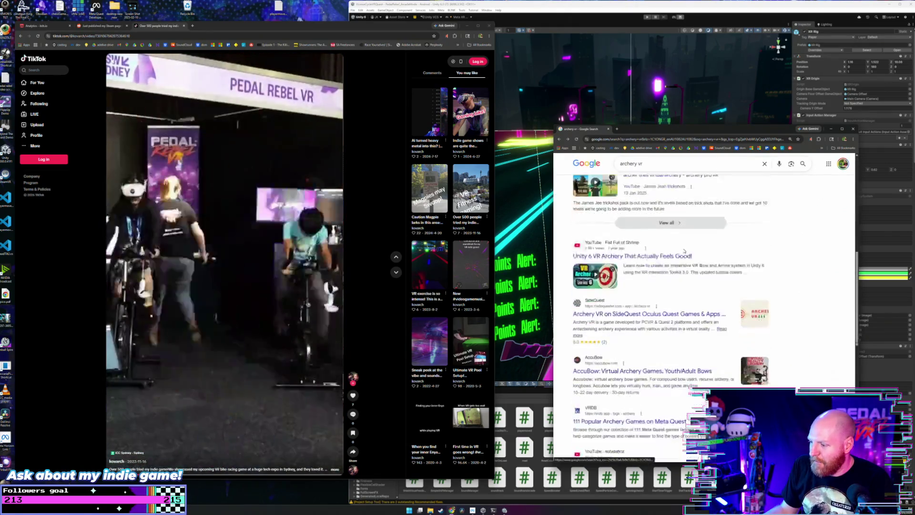
pyautogui.scroll(-5, 681, 249)
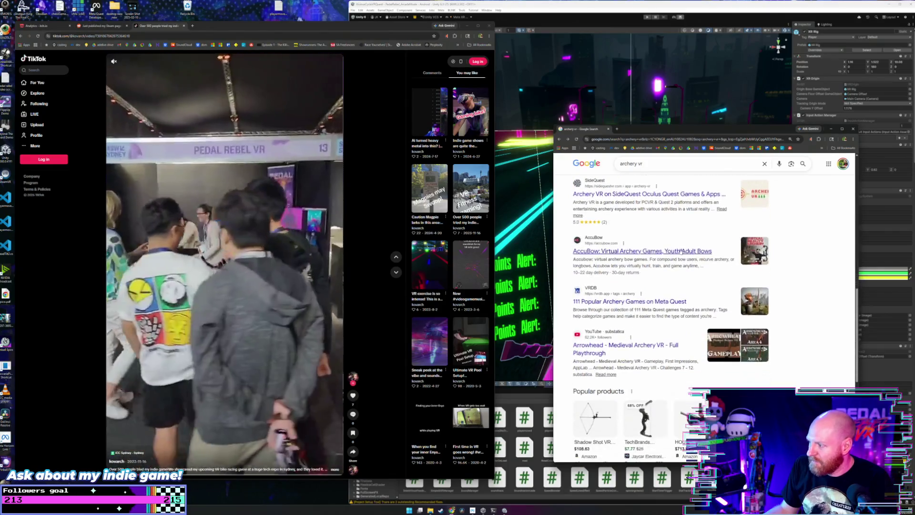
pyautogui.scroll(12, 680, 252)
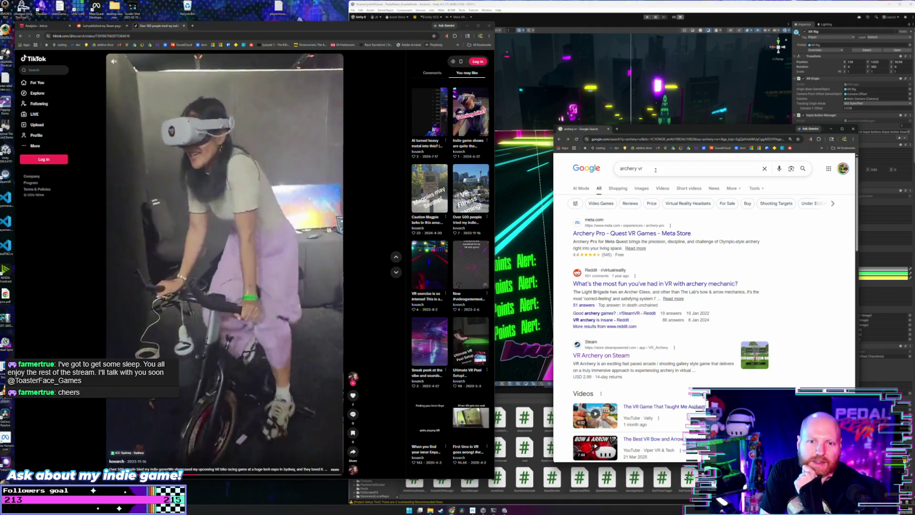
pyautogui.moveTo(644, 129)
pyautogui.mouseDown()
pyautogui.moveTo(602, 154)
pyautogui.moveTo(638, 146)
pyautogui.mouseUp()
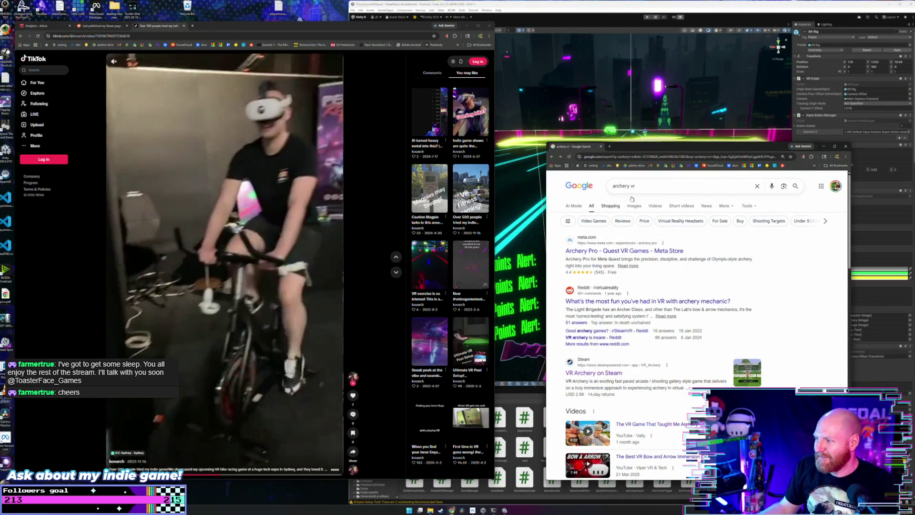
pyautogui.moveTo(639, 185); pyautogui.dragTo(602, 189)
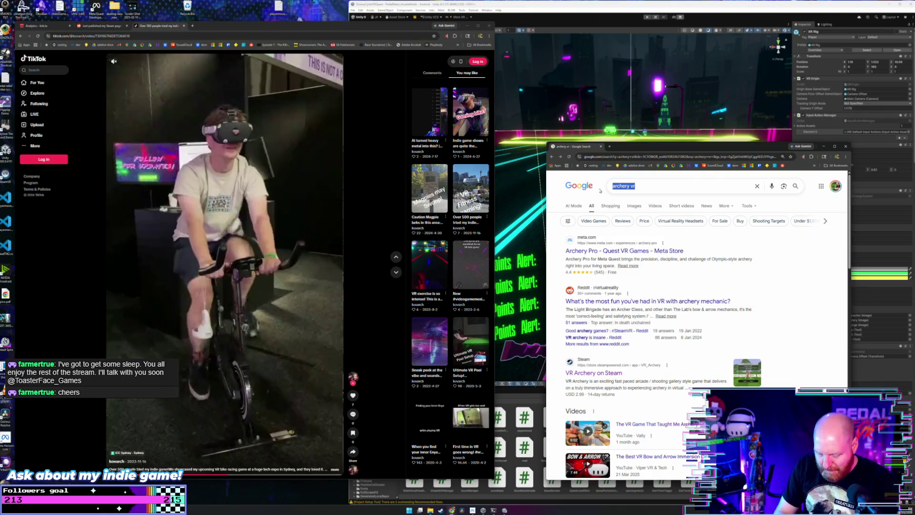
# Search Google for 'arcane archery vr'.
pyautogui.write('arcn')
pyautogui.press('BackSpace')
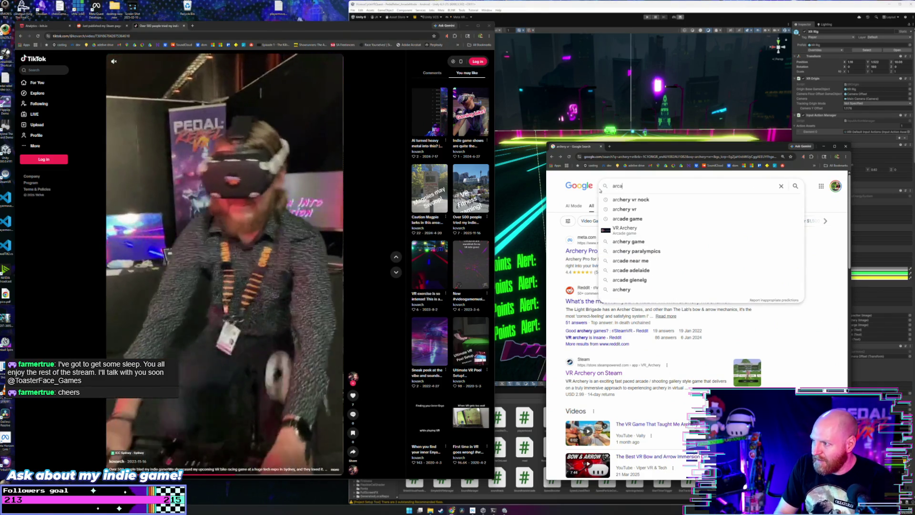
pyautogui.write('ane archery vr')
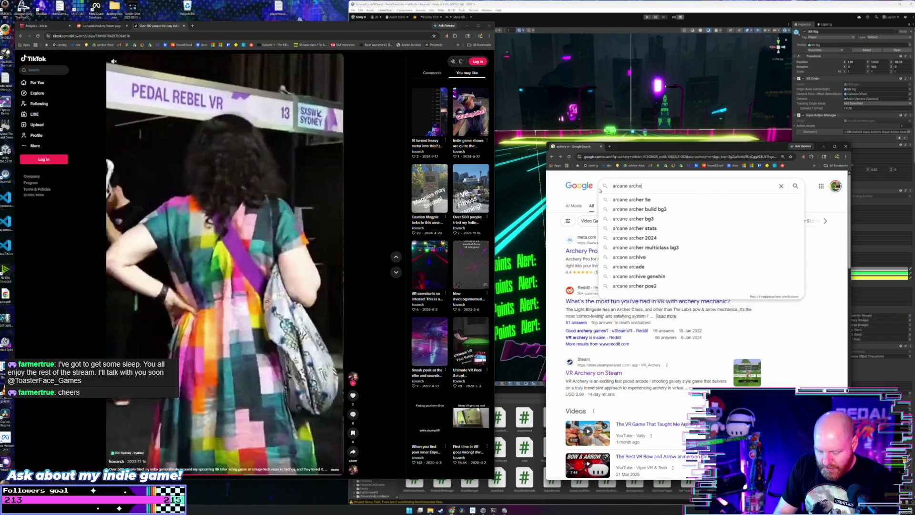
pyautogui.press('Return')
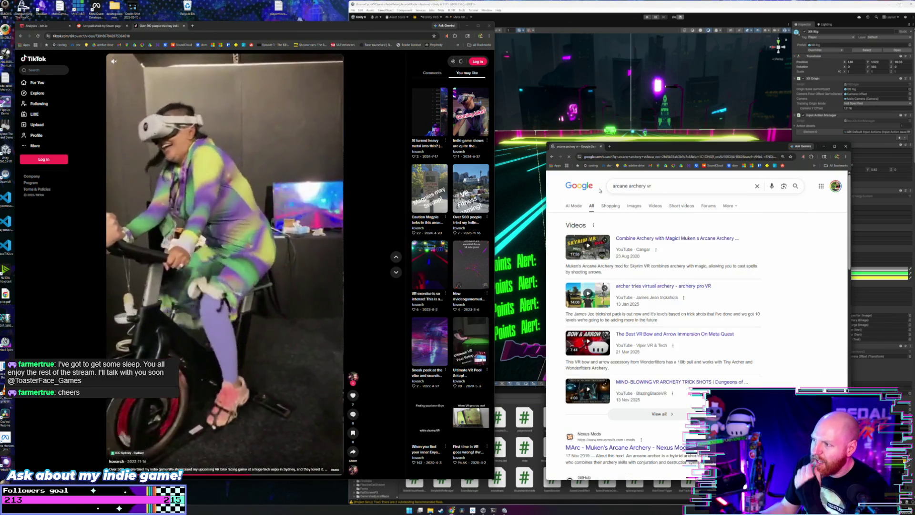
# Scroll through the arcane archery vr results, refocus the search box, then switch to the EXPORTS folder window.
pyautogui.scroll(-5, 756, 256)
pyautogui.scroll(-3, 756, 256)
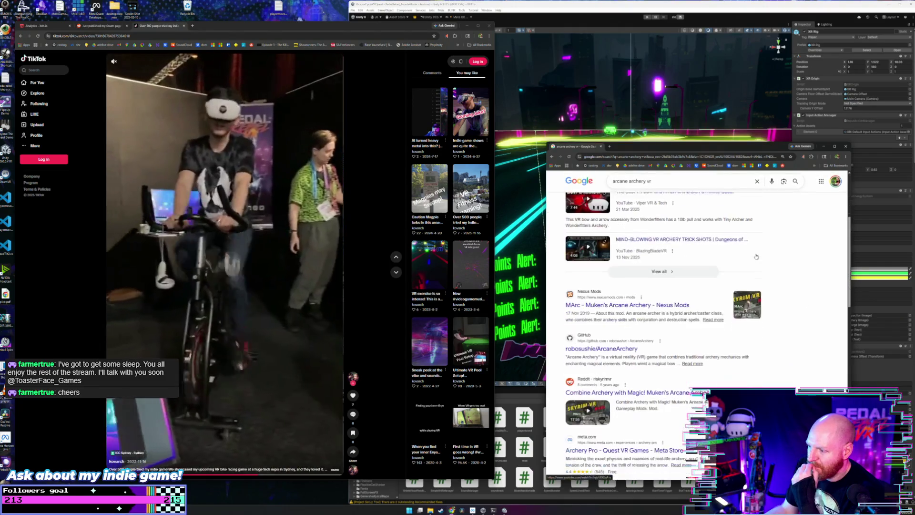
pyautogui.scroll(-2, 757, 256)
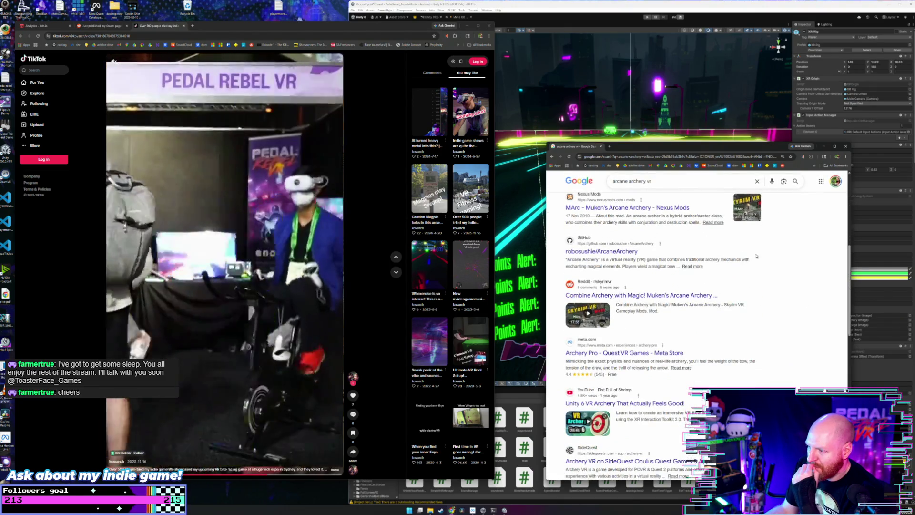
pyautogui.scroll(6, 730, 257)
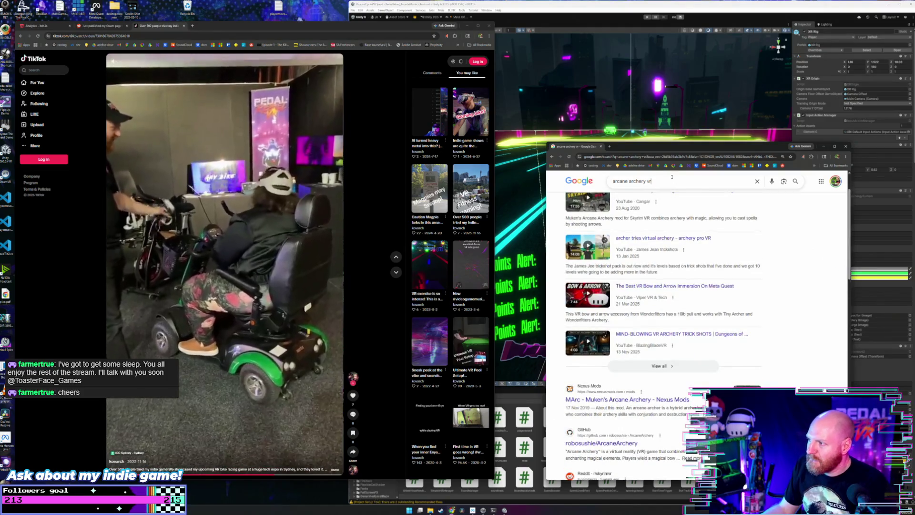
pyautogui.click(672, 181)
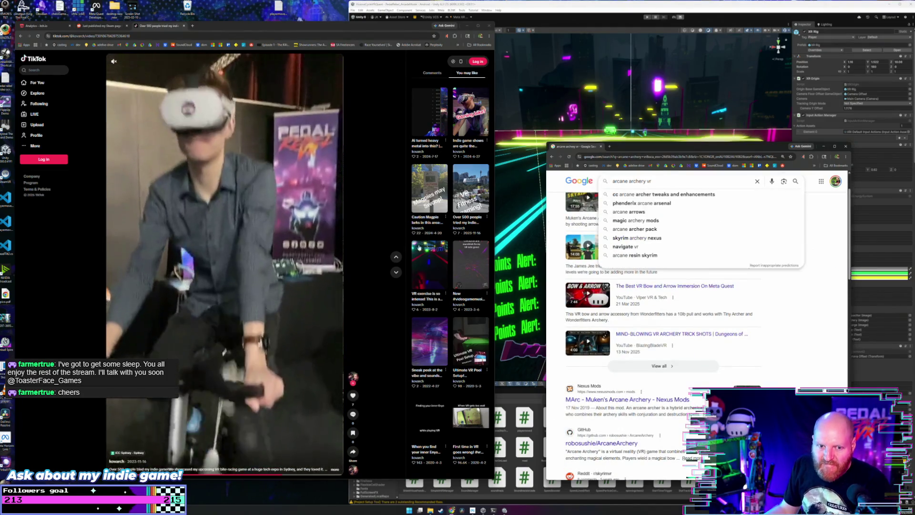
pyautogui.hotkey('alt', 'Tab')
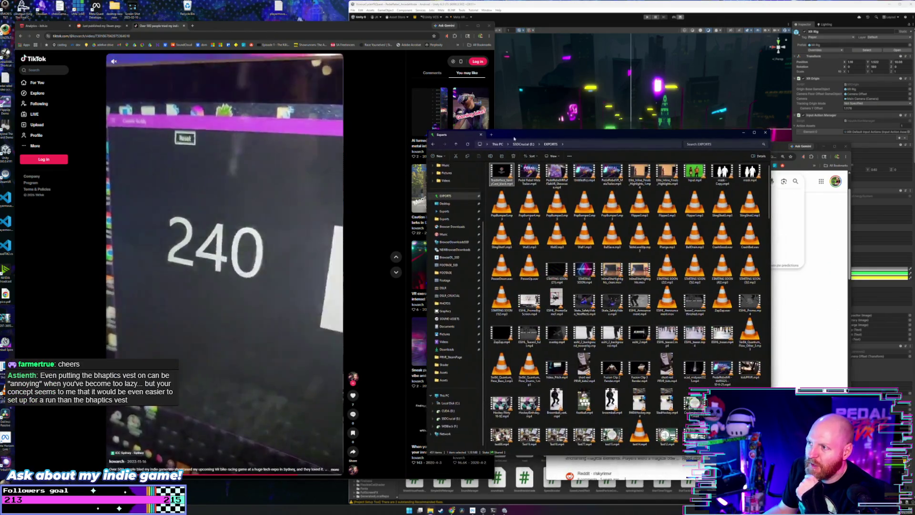
# Drag the EXPORTS folder window almost entirely off the left edge of the screen.
pyautogui.moveTo(706, 135)
pyautogui.mouseDown()
pyautogui.moveTo(1, 171)
pyautogui.moveTo(22, 162)
pyautogui.moveTo(20, 200)
pyautogui.moveTo(17, 183)
pyautogui.mouseUp()
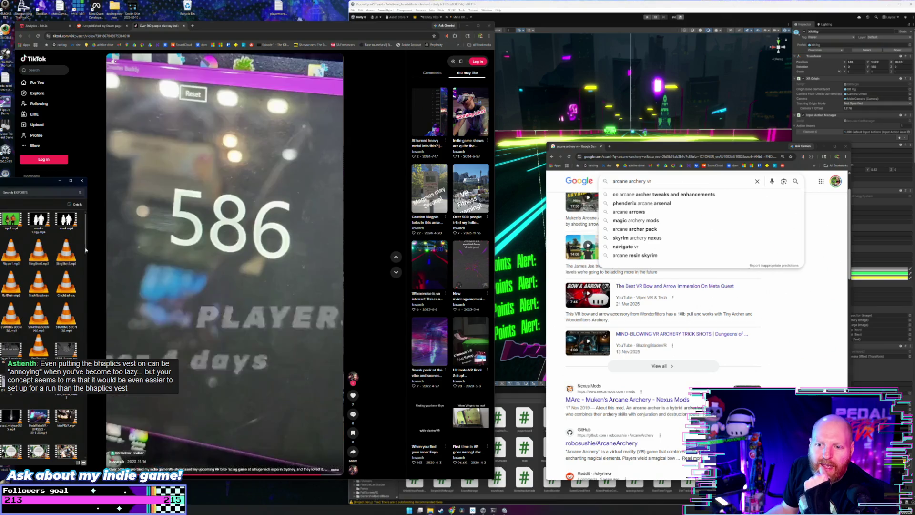
pyautogui.moveTo(88, 248); pyautogui.dragTo(3, 249)
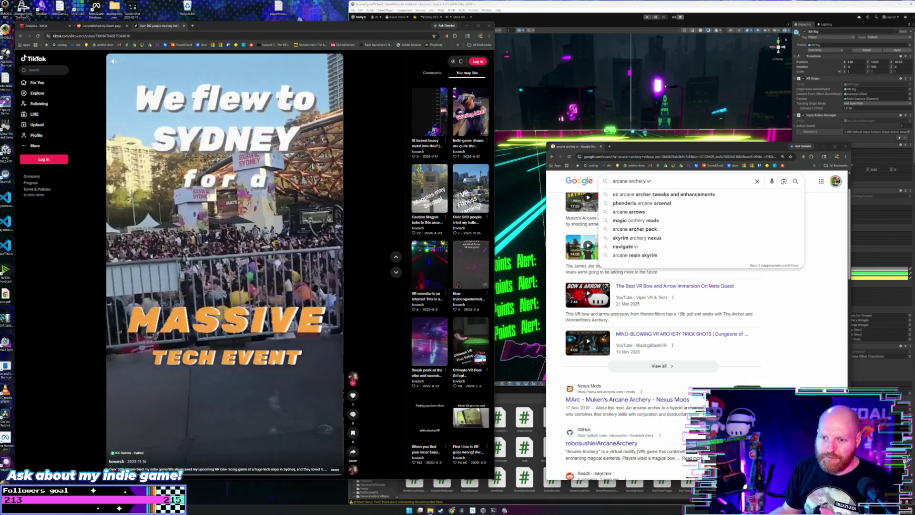
# Scroll up the TikTok feed back to the PedalRebel VR Sydney expo clip.
pyautogui.scroll(1, 217, 269)
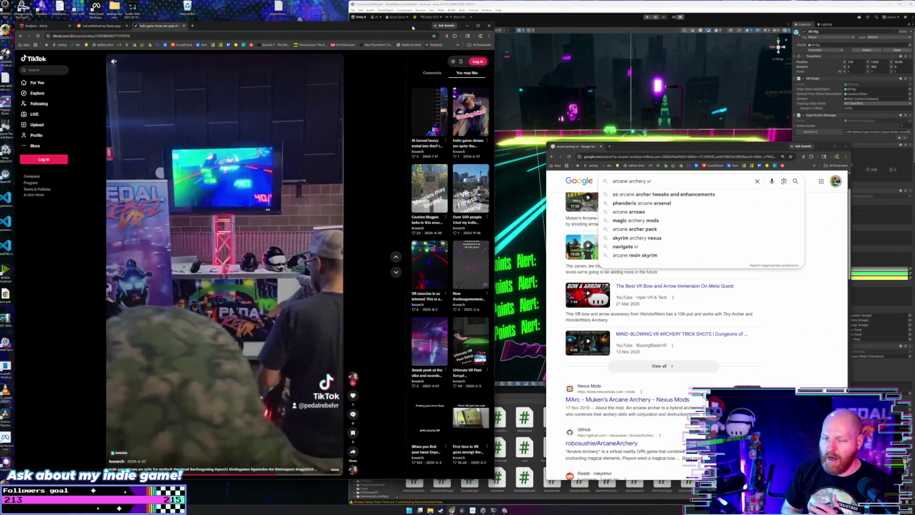
# In a new tab, search 'hand bikes', preview two handbike images and open the handbike article.
pyautogui.click(192, 26)
pyautogui.write('hand')
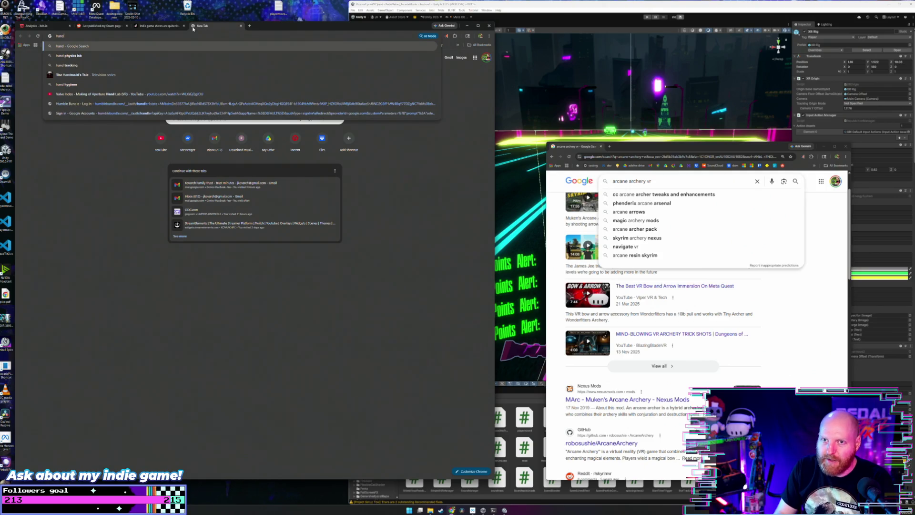
pyautogui.write(' bikes')
pyautogui.press('Return')
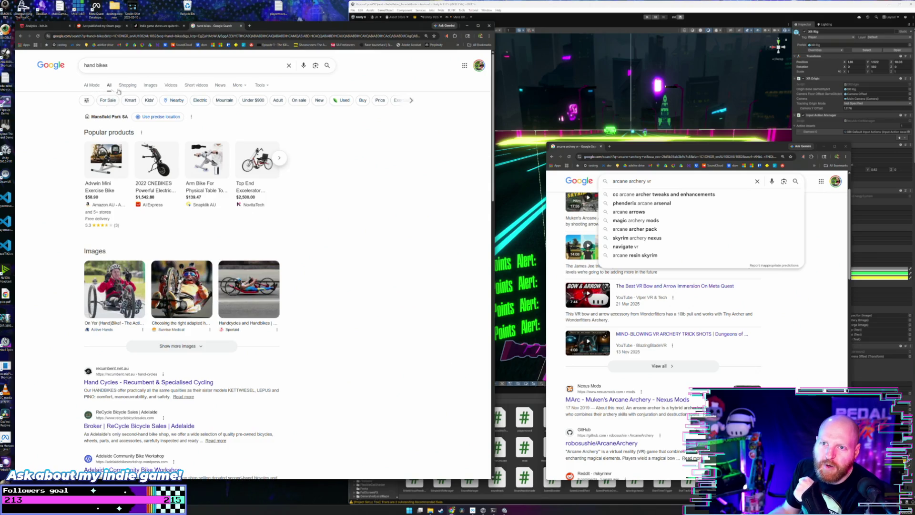
pyautogui.click(127, 287)
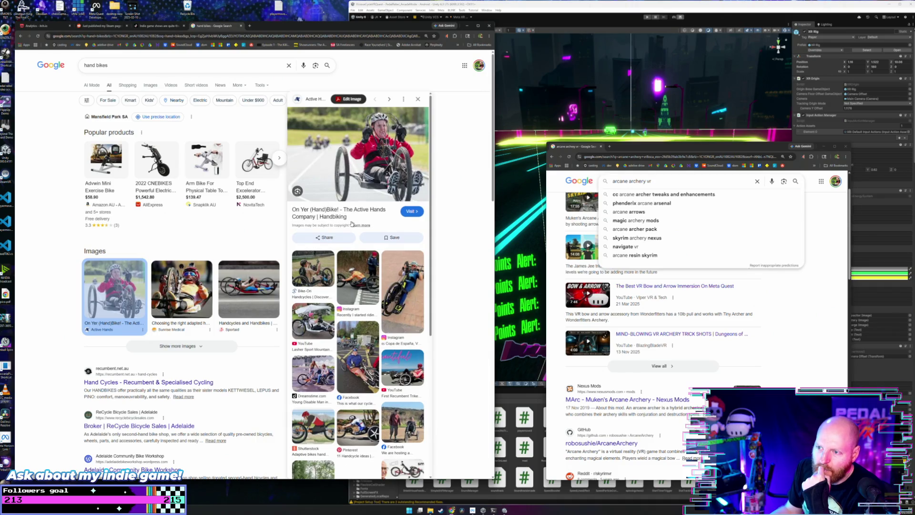
pyautogui.click(398, 293)
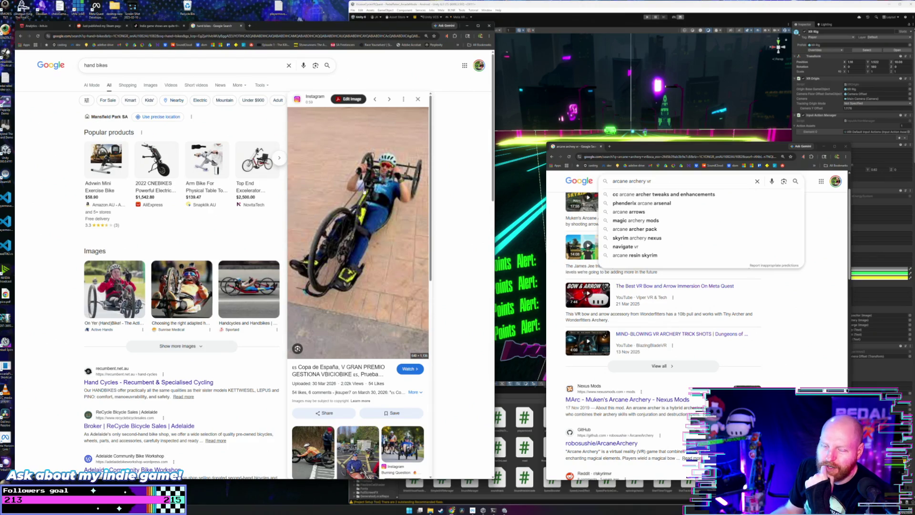
pyautogui.scroll(-4, 381, 159)
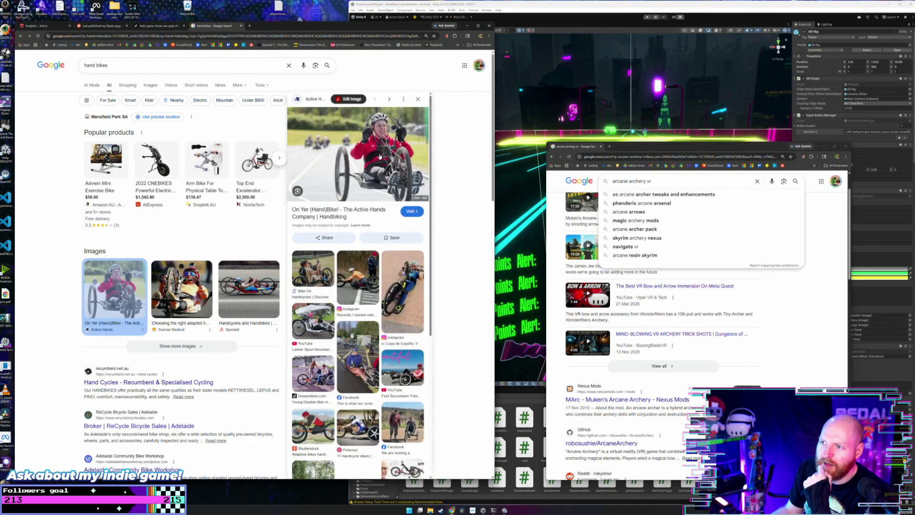
pyautogui.click(331, 138)
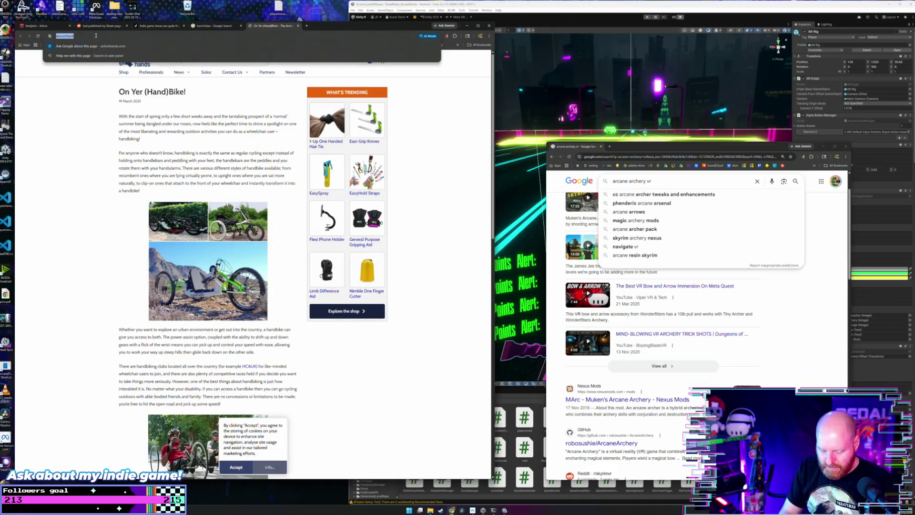
# Search 'hand cycle' images, preview Learning About Handcycles, then return to the TikTok video.
pyautogui.click(96, 36)
pyautogui.write('hand cycle')
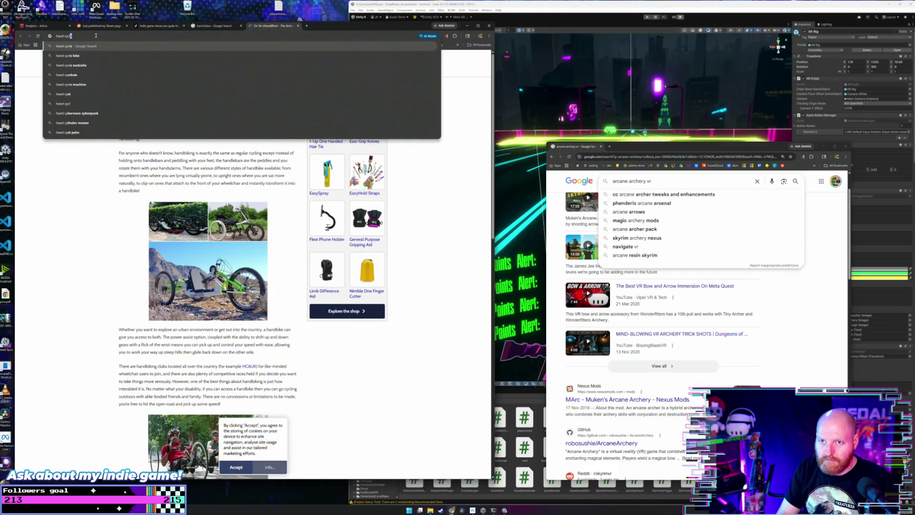
pyautogui.press('Return')
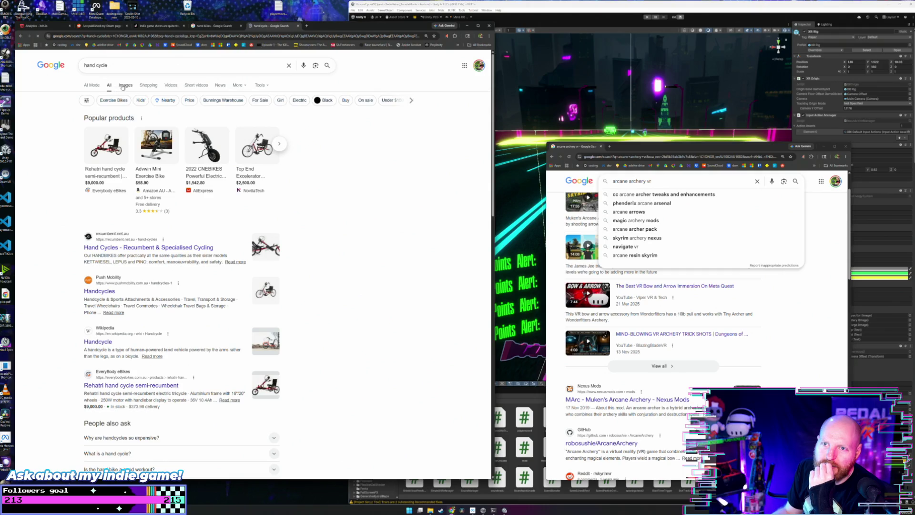
pyautogui.click(125, 86)
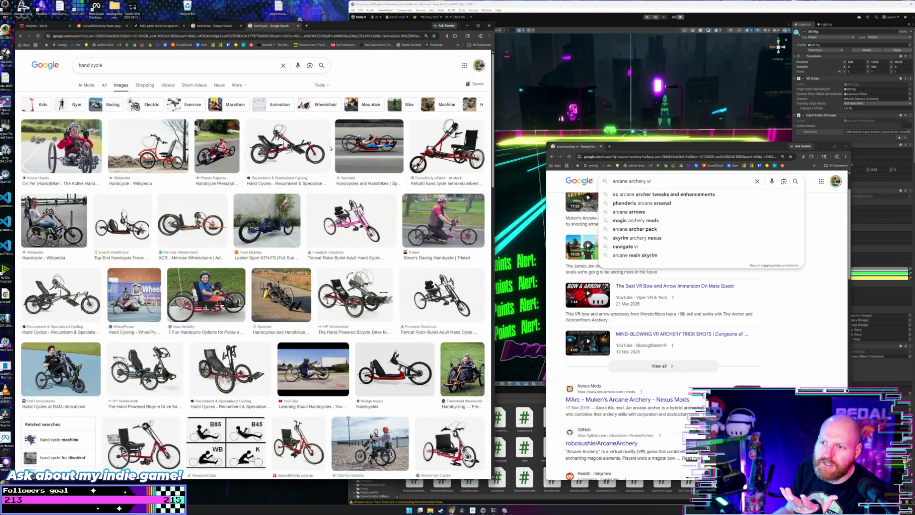
pyautogui.scroll(-1, 446, 221)
pyautogui.click(333, 332)
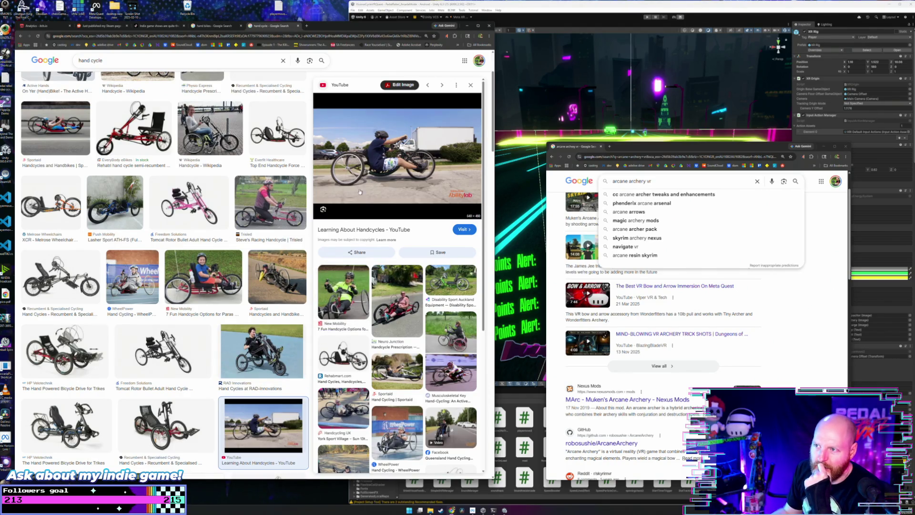
pyautogui.click(157, 26)
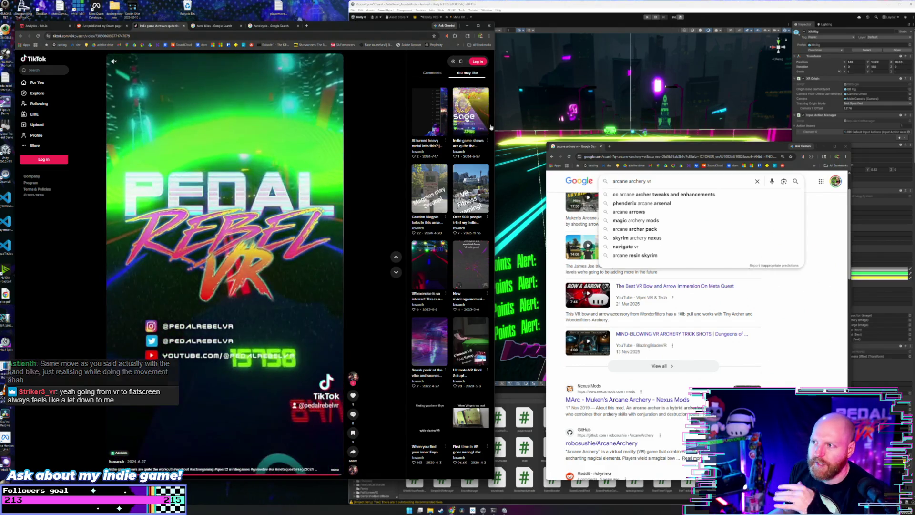
# Narrow the TikTok window slightly and minimize the Google Chrome window to reveal the Unity game.
pyautogui.moveTo(495, 130); pyautogui.dragTo(475, 131)
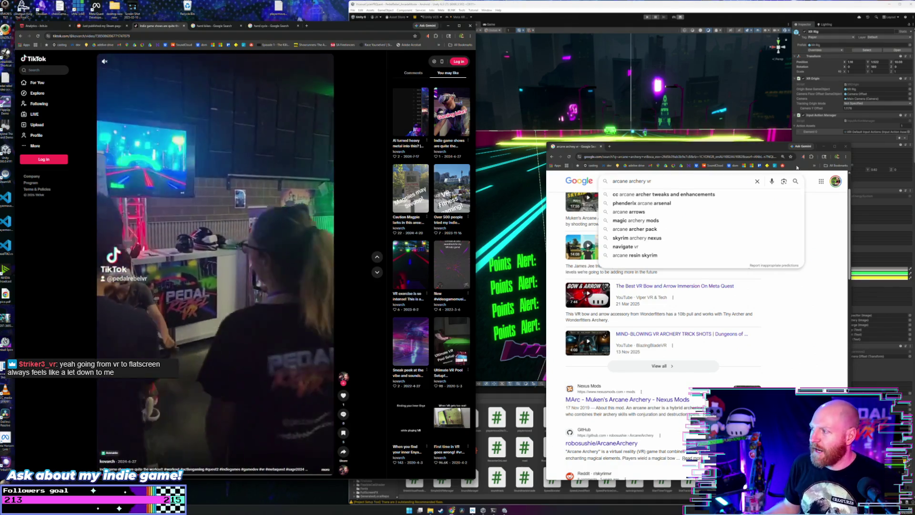
pyautogui.click(826, 146)
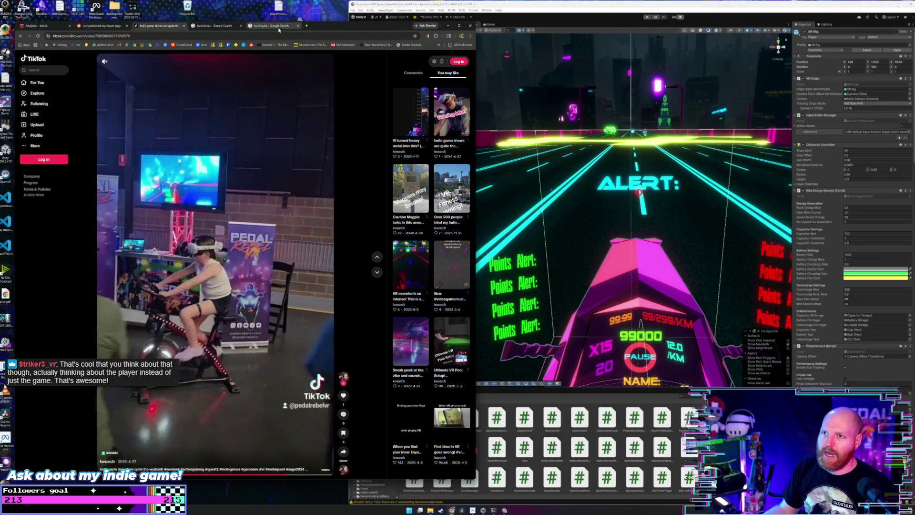
# Replace the hand cycle query with 'nordic track spin bike' and search.
pyautogui.click(274, 26)
pyautogui.moveTo(116, 67); pyautogui.dragTo(29, 66)
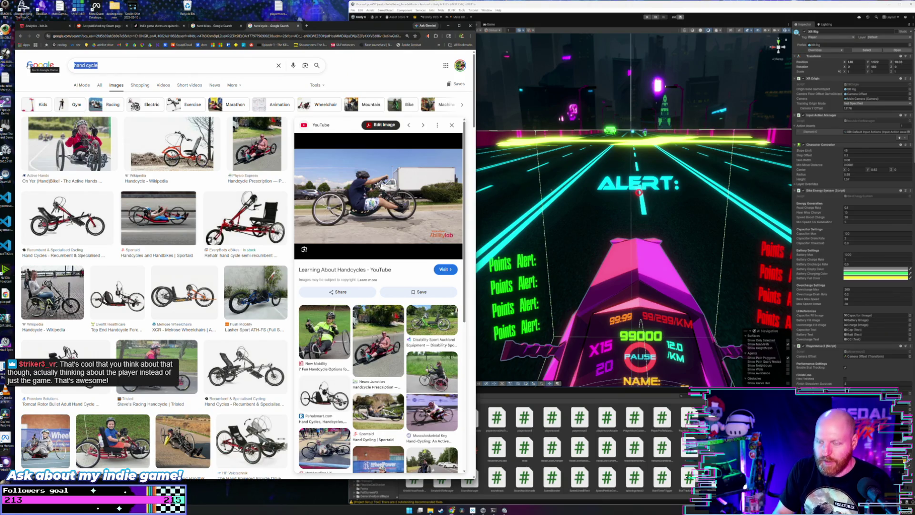
pyautogui.write('nordic t')
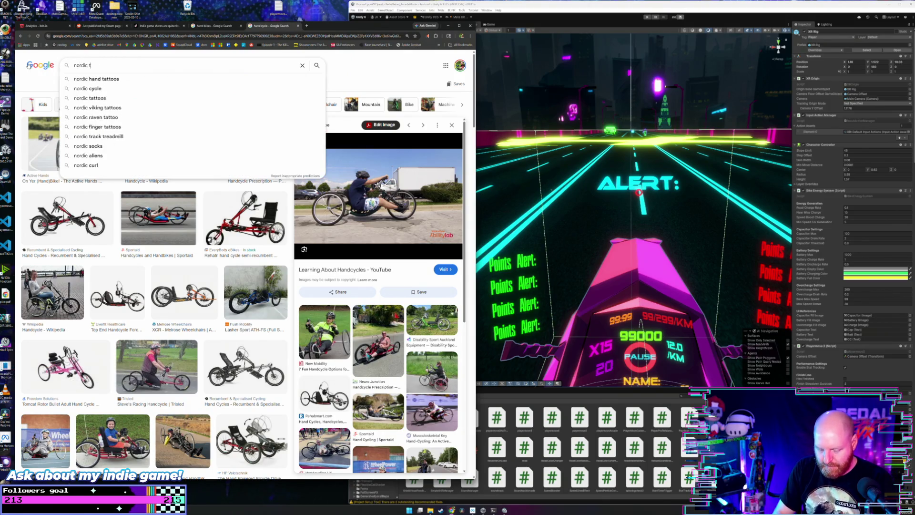
pyautogui.write('rack')
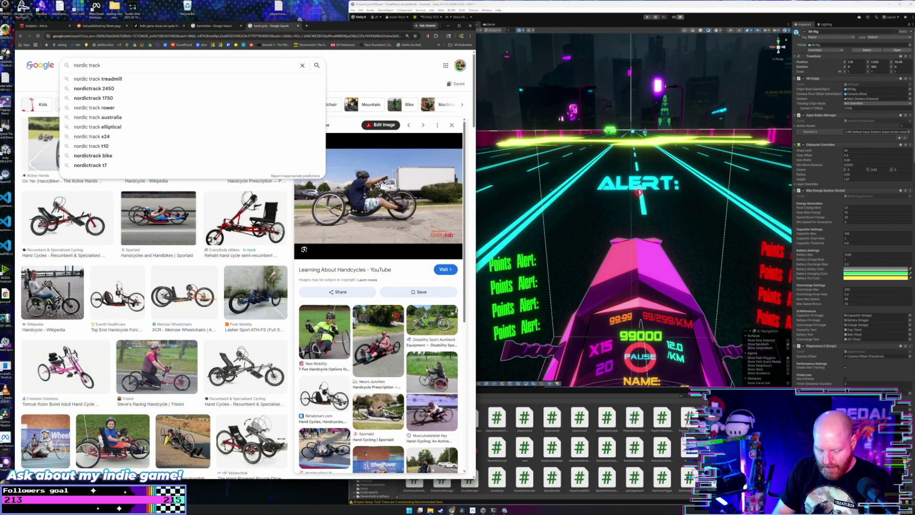
pyautogui.write(' spin bike')
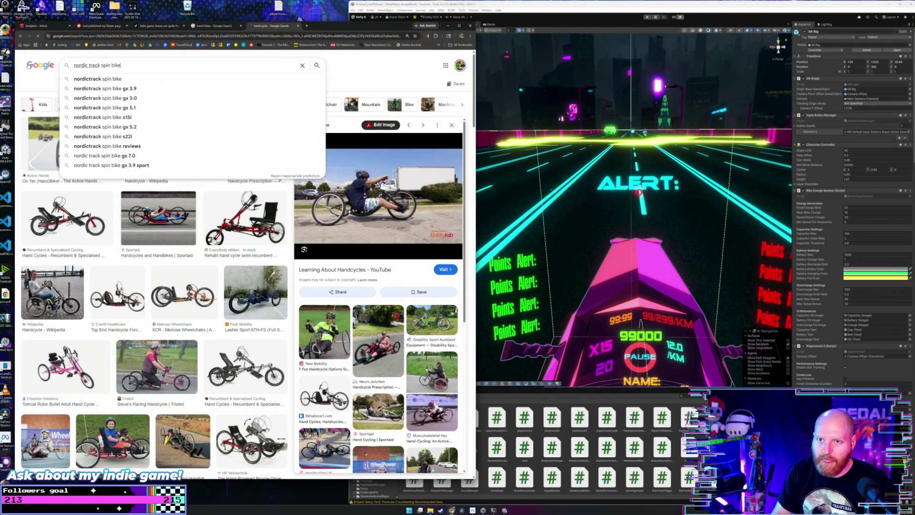
pyautogui.press('Return')
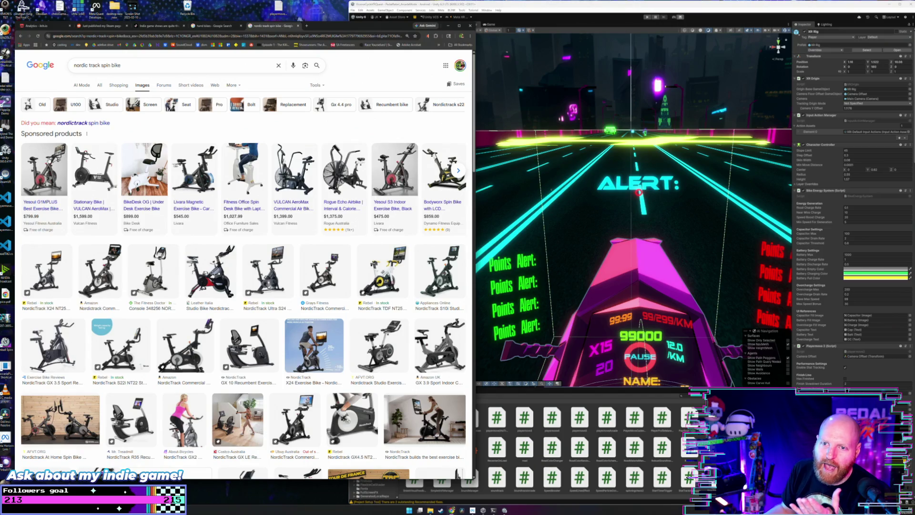
# Check the Yesoul product page and NordicTrack Ultra S24 image, then close the nordic track search tab.
pyautogui.click(182, 222)
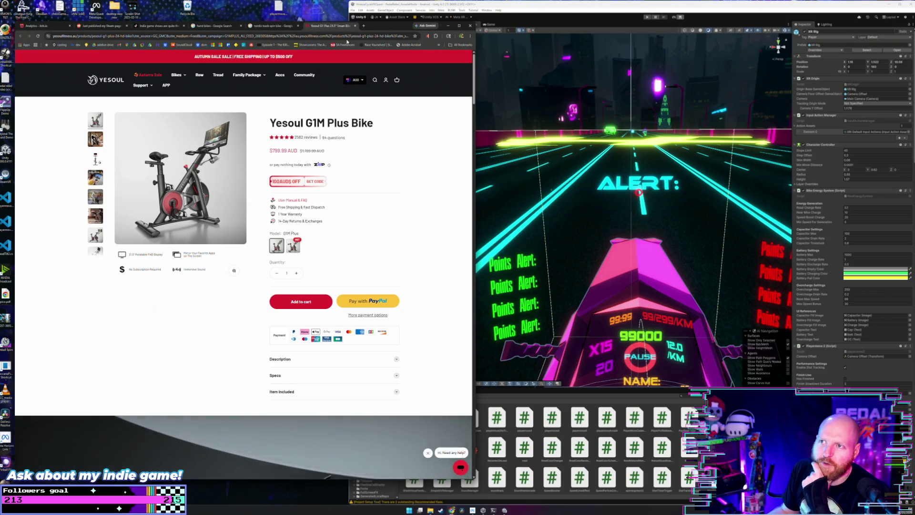
pyautogui.press('Escape')
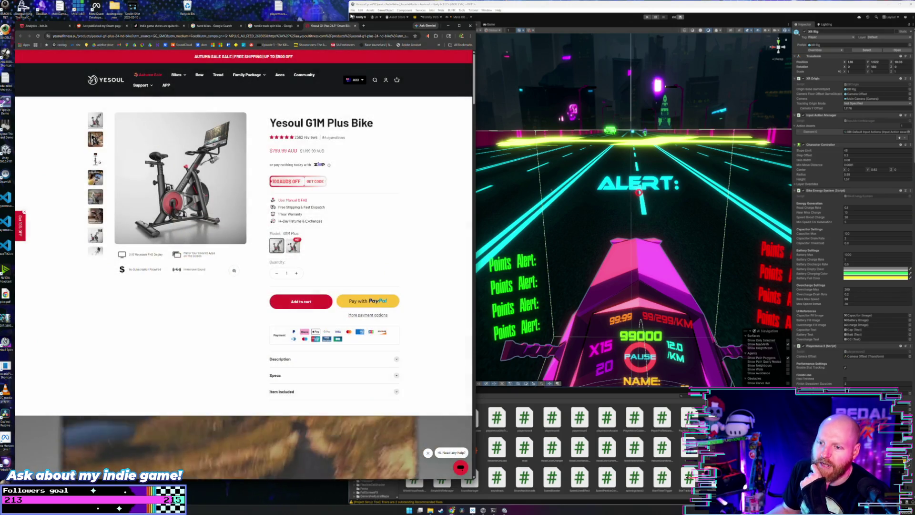
pyautogui.click(355, 27)
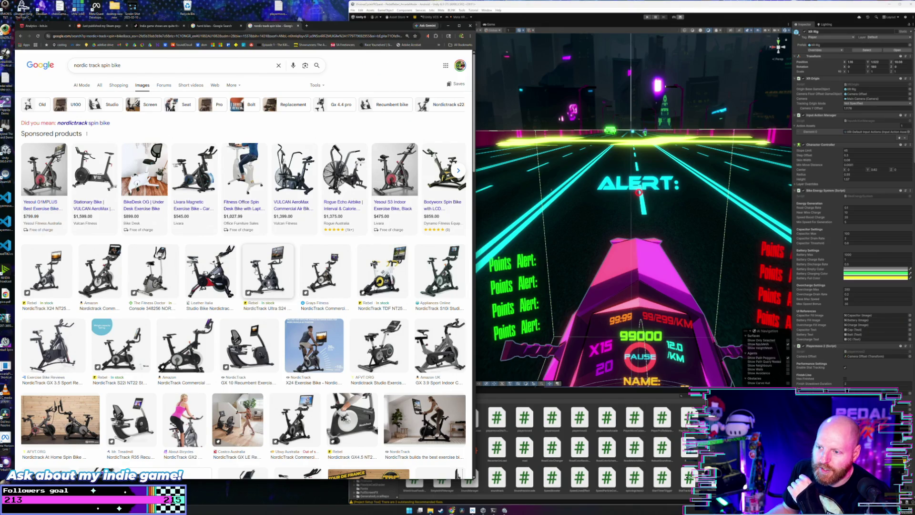
pyautogui.click(319, 253)
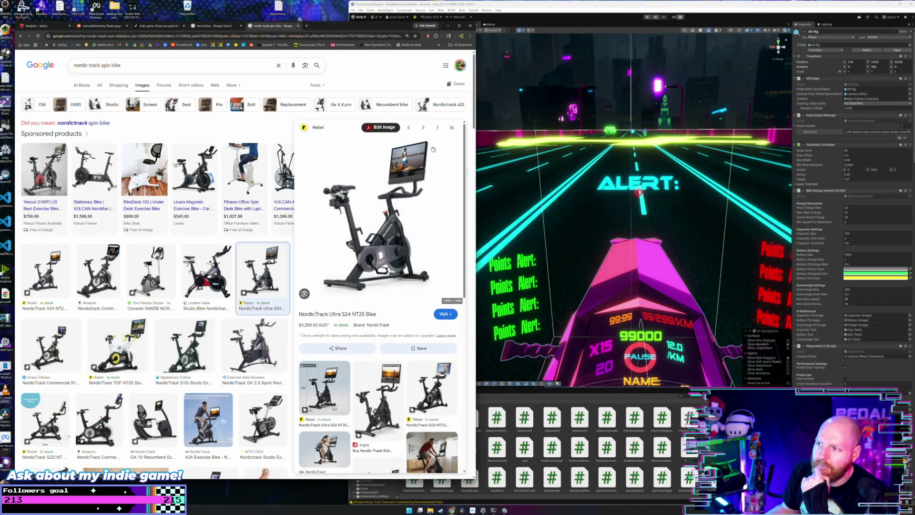
pyautogui.click(451, 129)
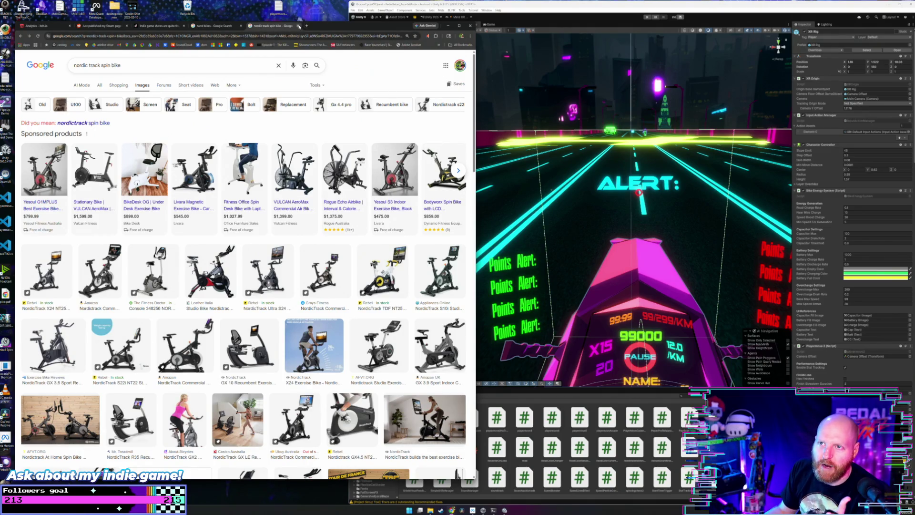
pyautogui.click(299, 26)
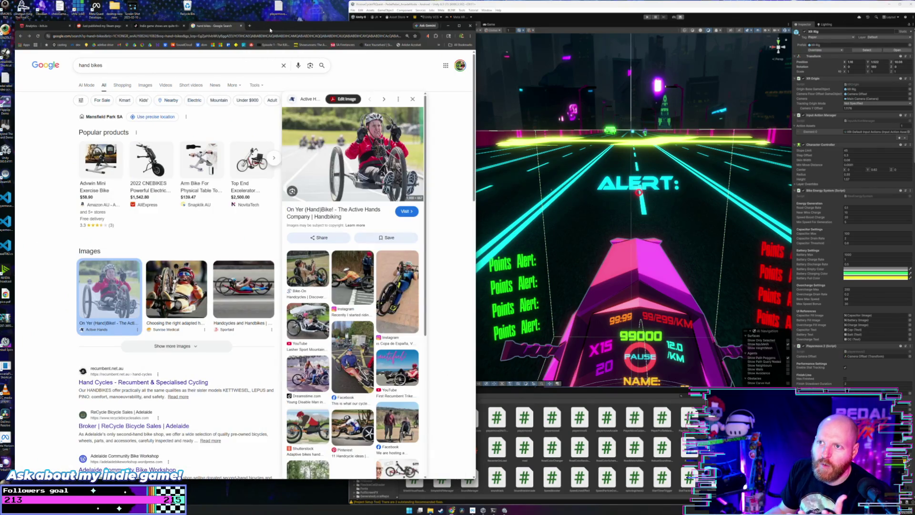
# Close the 'hand bikes' tab to return to the PedalRebel VR TikTok clip.
pyautogui.click(241, 25)
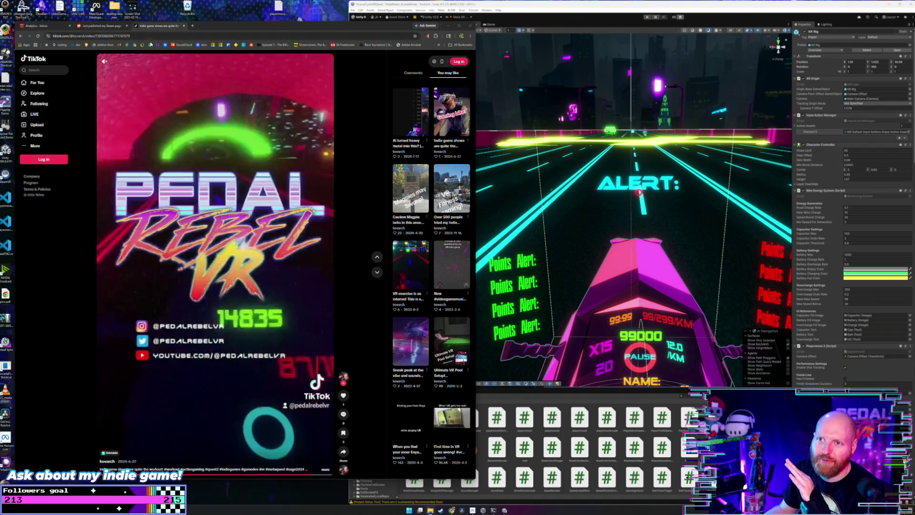
# Search Google for 'pedal rebel instagram' from the TikTok window's address bar.
pyautogui.click(151, 35)
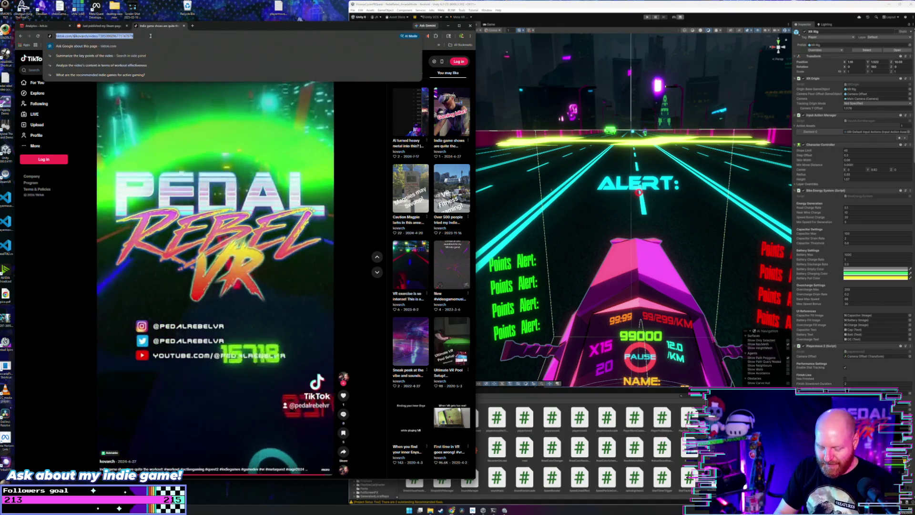
pyautogui.write('pade')
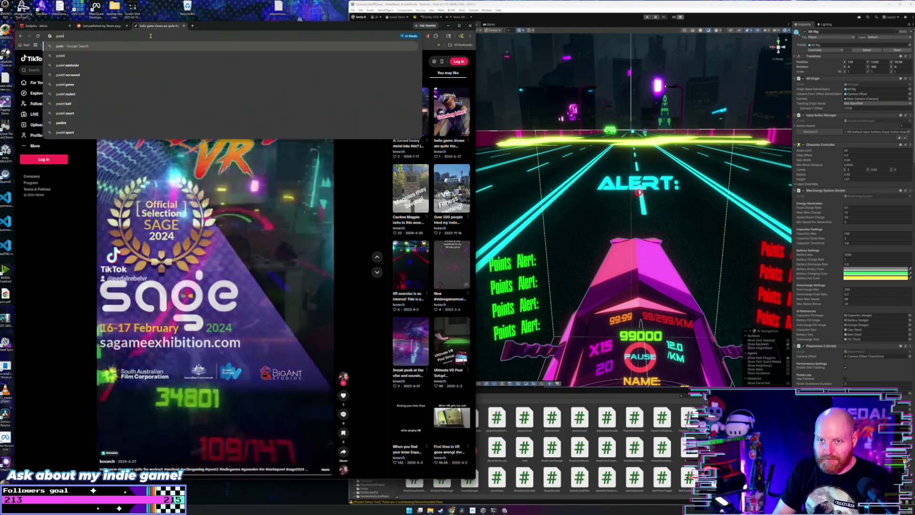
pyautogui.press('BackSpace')
pyautogui.press('BackSpace')
pyautogui.press('BackSpace')
pyautogui.write('edal')
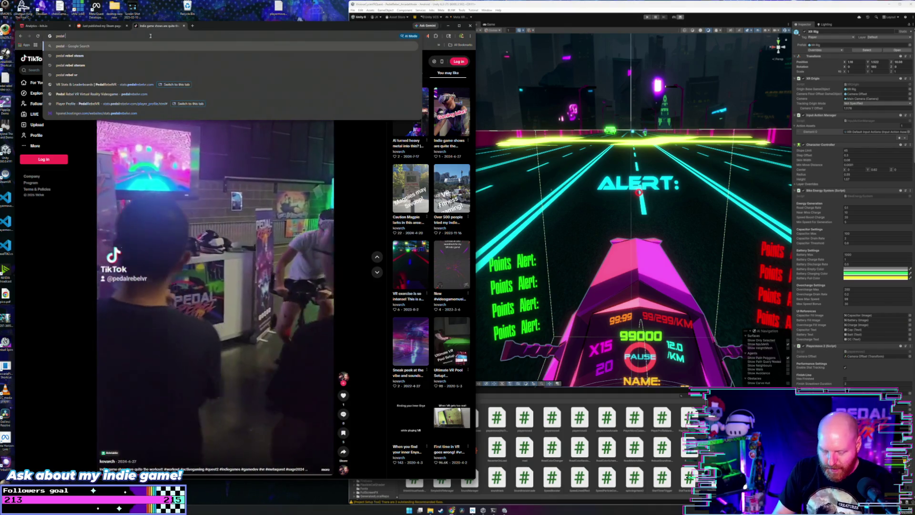
pyautogui.write(' rebel ins')
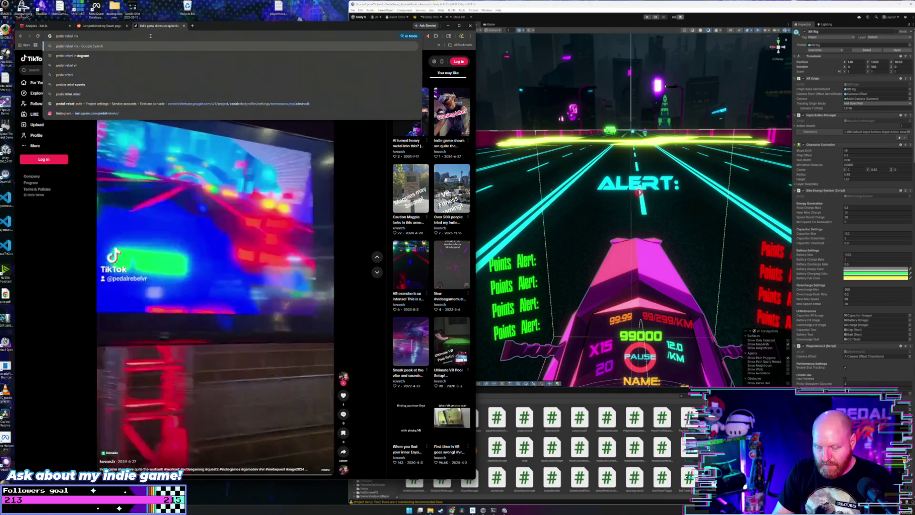
pyautogui.write('tagram')
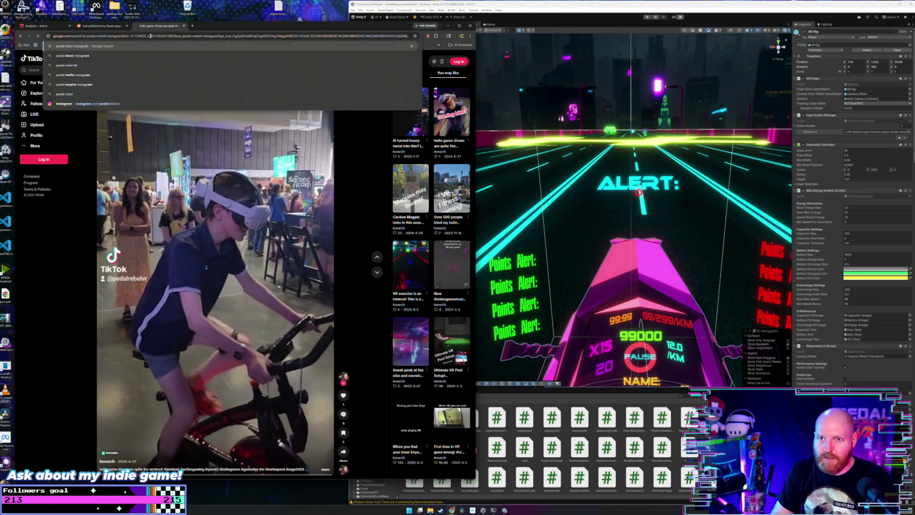
pyautogui.press('Return')
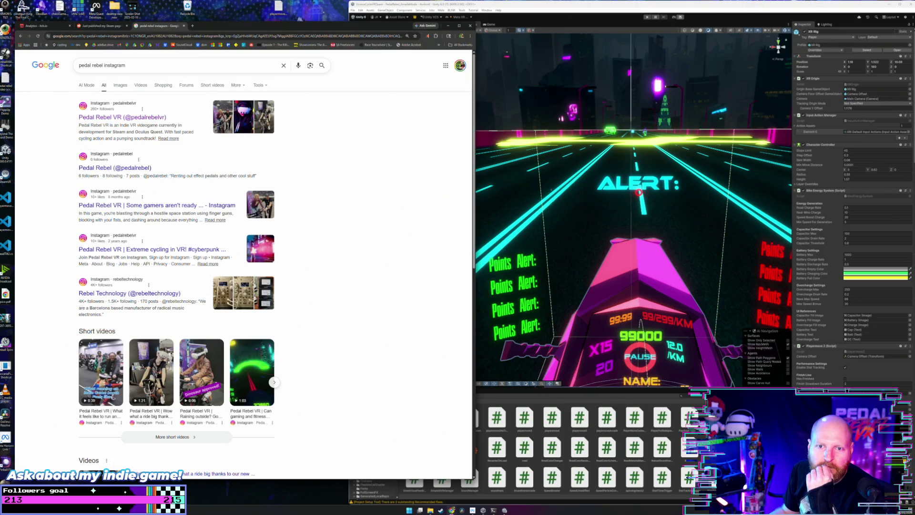
pyautogui.click(108, 118)
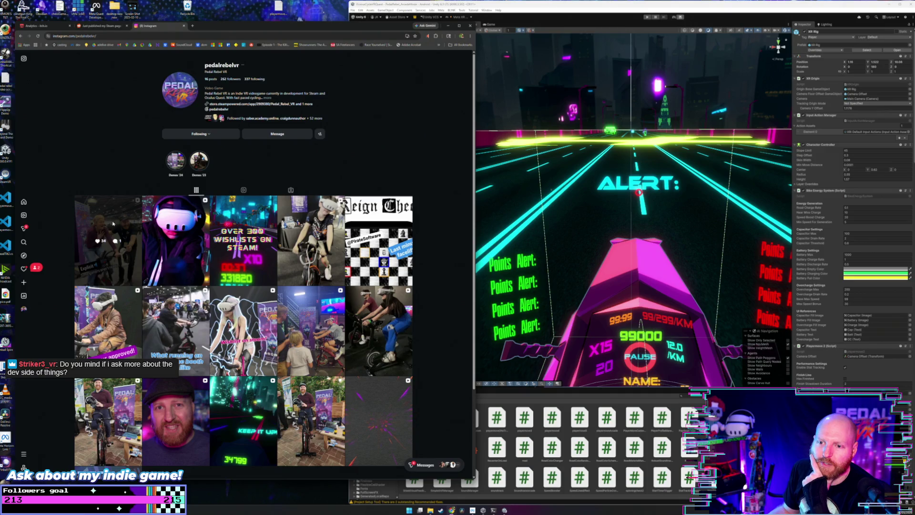
pyautogui.click(113, 223)
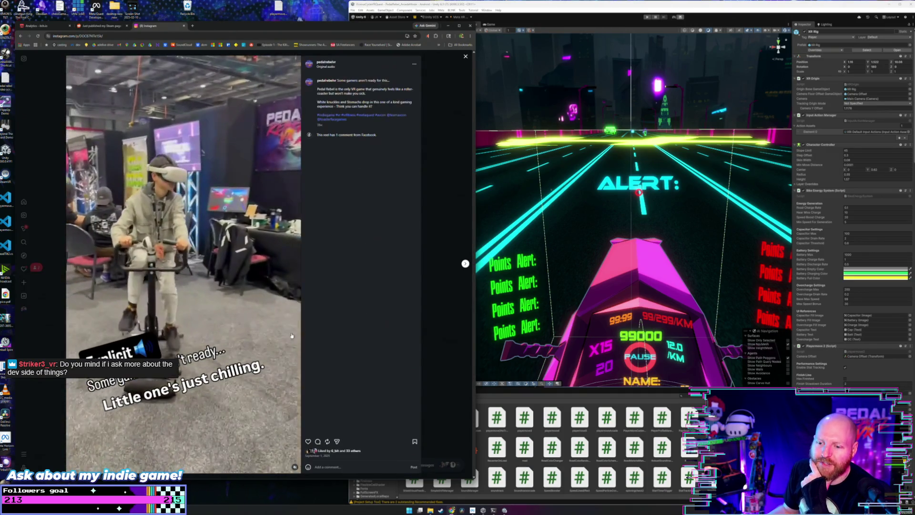
pyautogui.moveTo(295, 468)
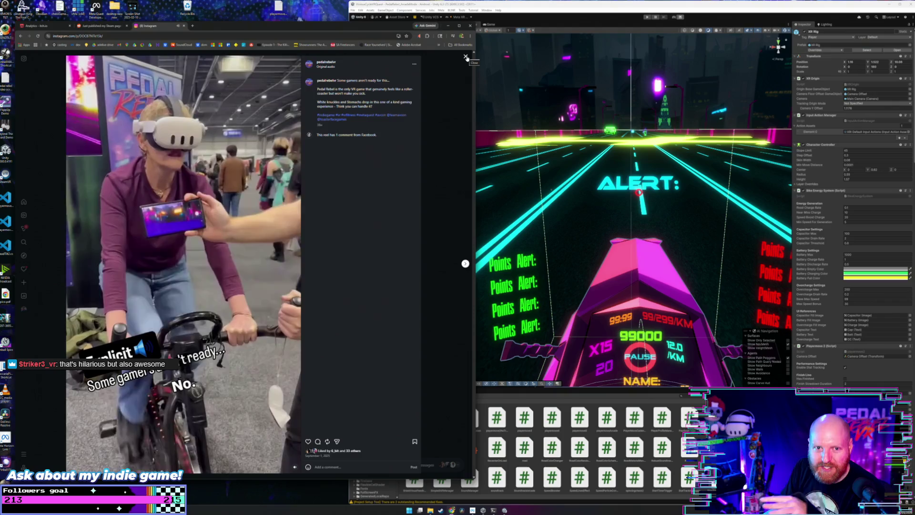
# Close the 'Some gamers aren't ready' reel viewer with its top-right X.
pyautogui.click(466, 57)
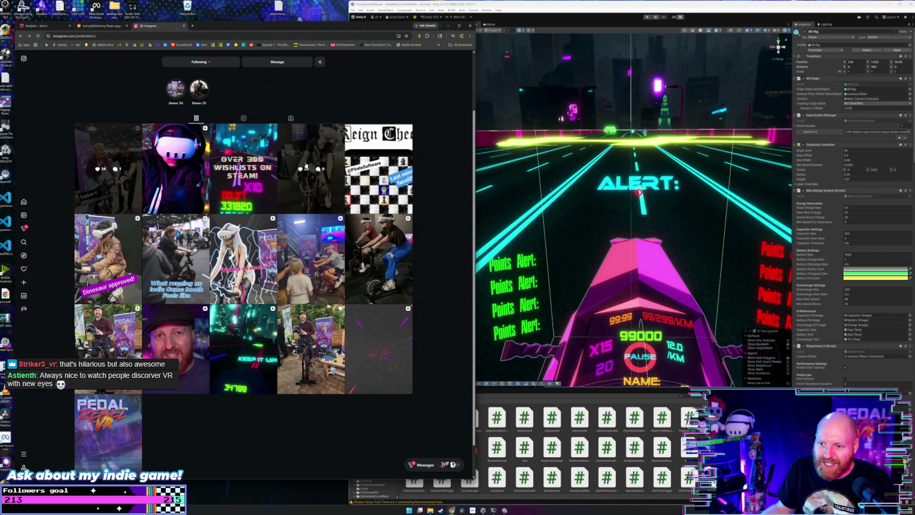
# Open the pedalrebelvr expo booth video post from the Instagram profile grid.
pyautogui.click(306, 165)
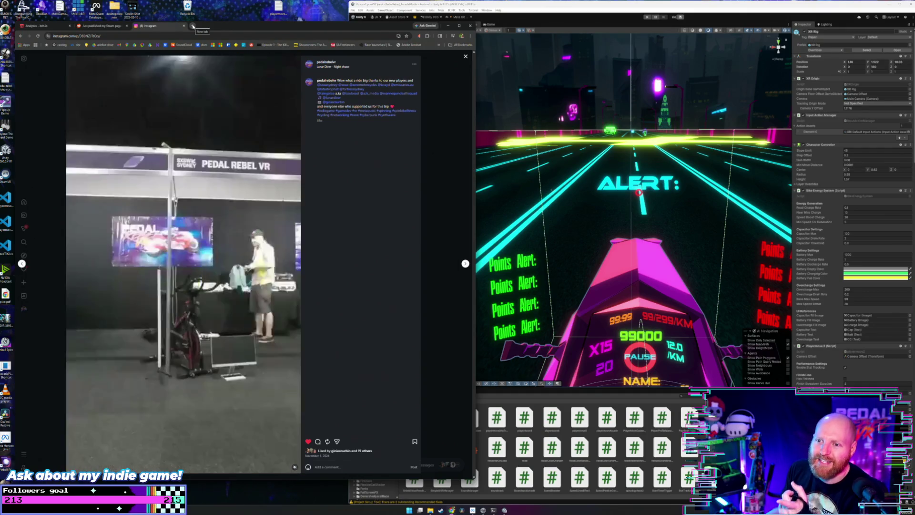
# In a new tab, search for Zero Motorcycles (typed 'zoerocs').
pyautogui.click(192, 26)
pyautogui.write('zo')
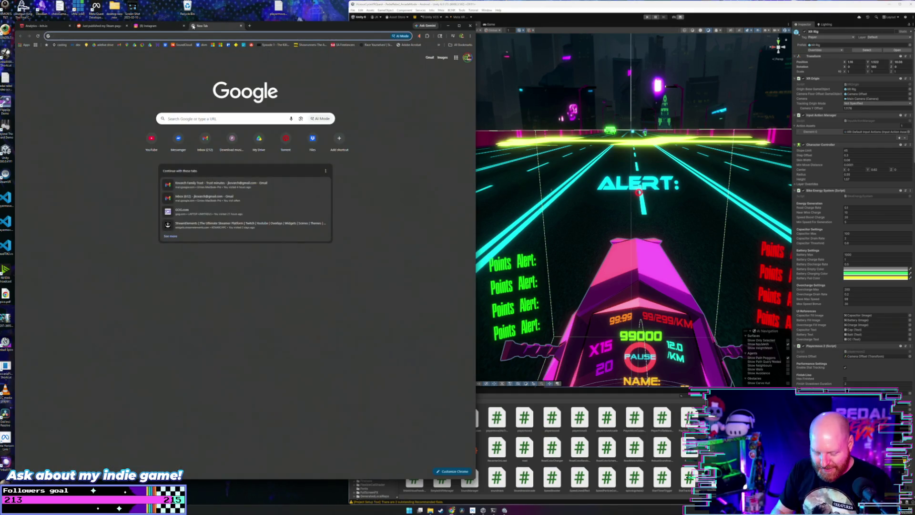
pyautogui.write('ero motor')
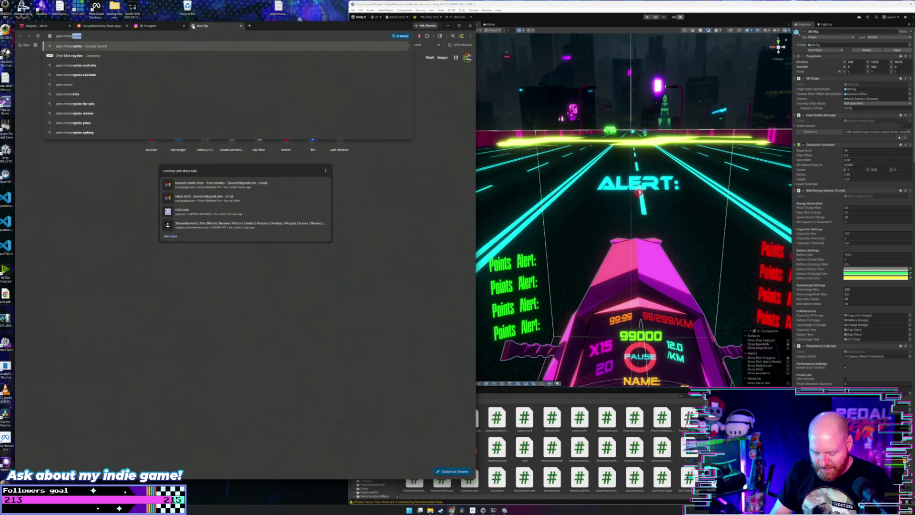
pyautogui.write('c')
pyautogui.write('s')
pyautogui.press('Return')
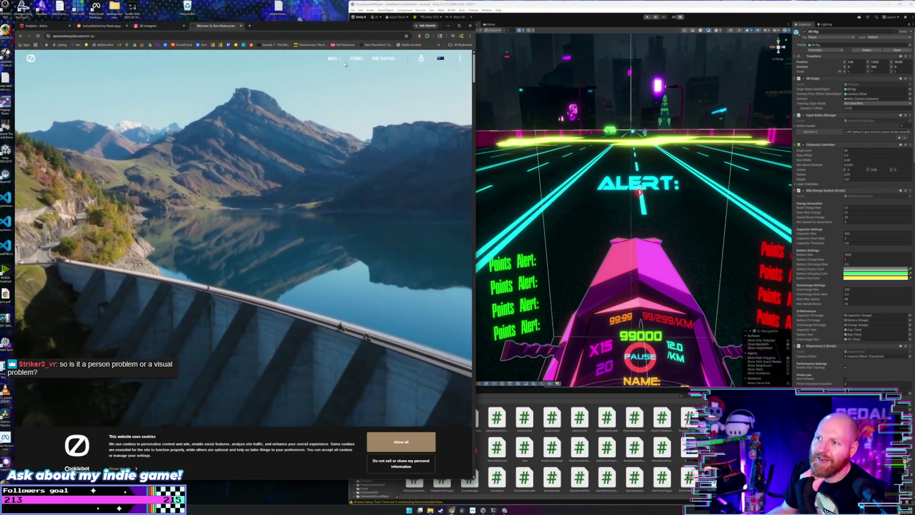
# Open the Bikes list and browse the side-by-side Zero model comparison.
pyautogui.click(336, 59)
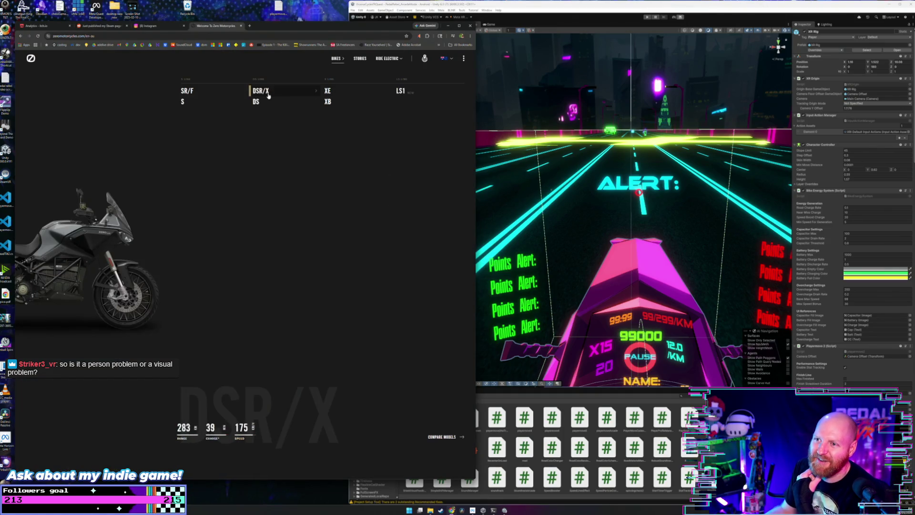
pyautogui.click(448, 437)
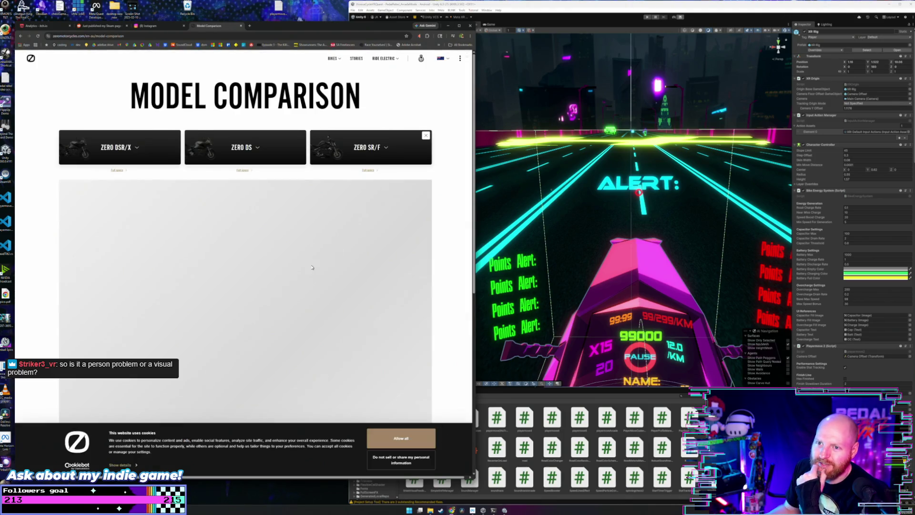
pyautogui.scroll(-2, 396, 181)
pyautogui.scroll(2, 408, 183)
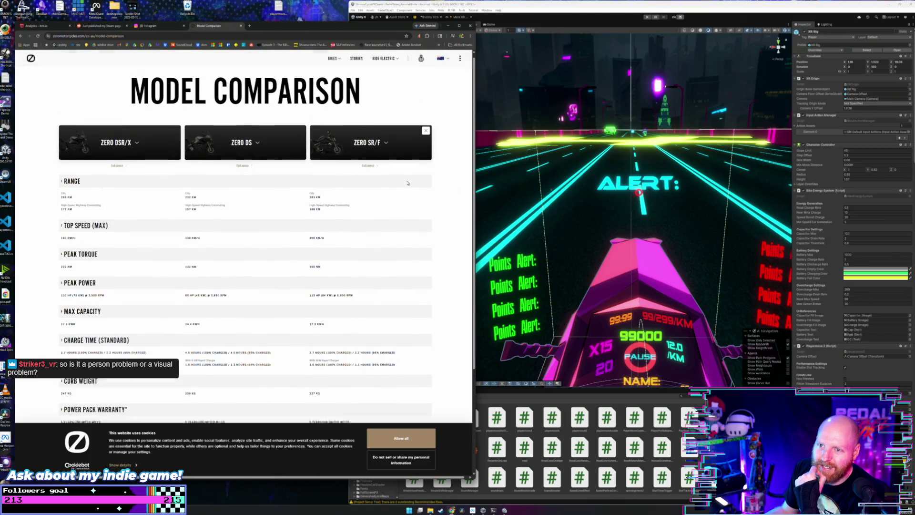
pyautogui.scroll(-3, 391, 176)
pyautogui.scroll(3, 373, 165)
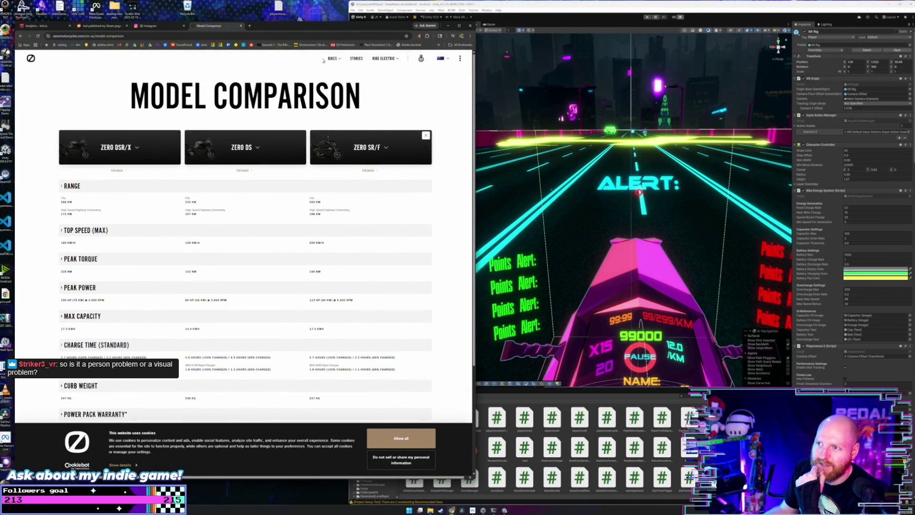
# Go to the Future page for the Design the Future development program.
pyautogui.moveTo(337, 59)
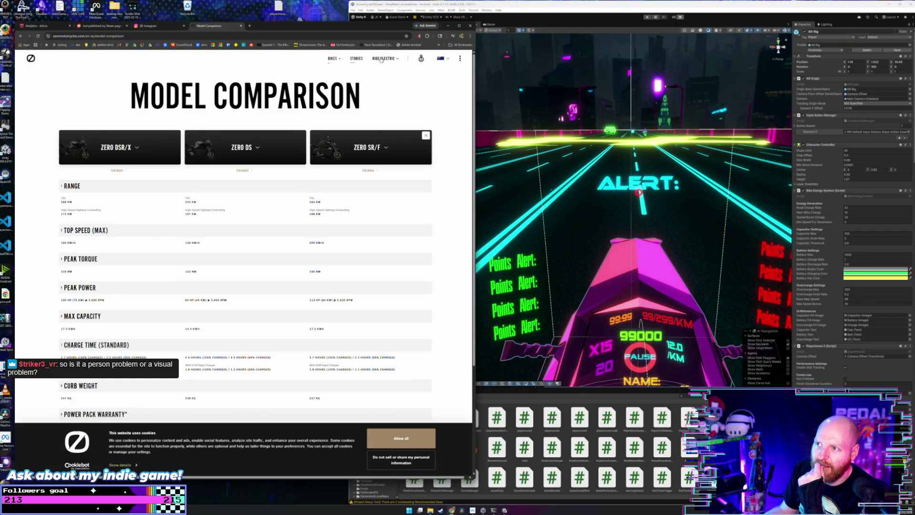
pyautogui.moveTo(384, 59)
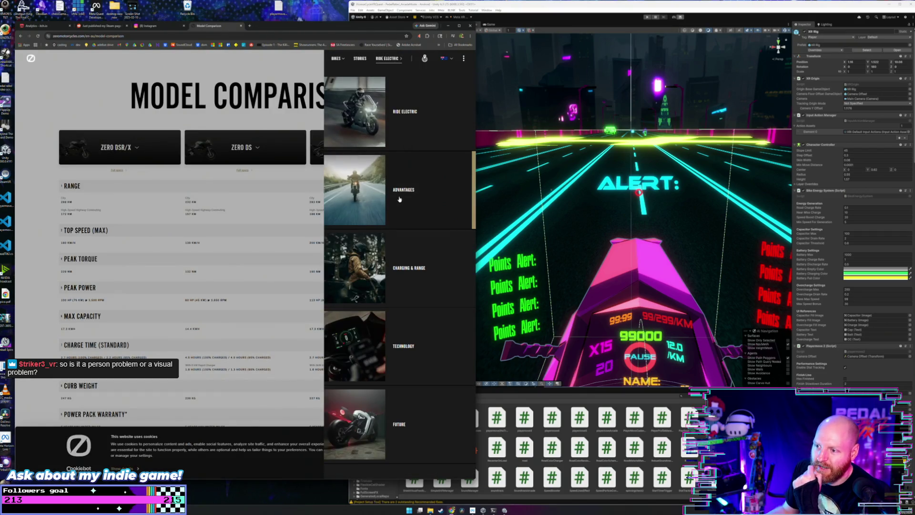
pyautogui.click(367, 416)
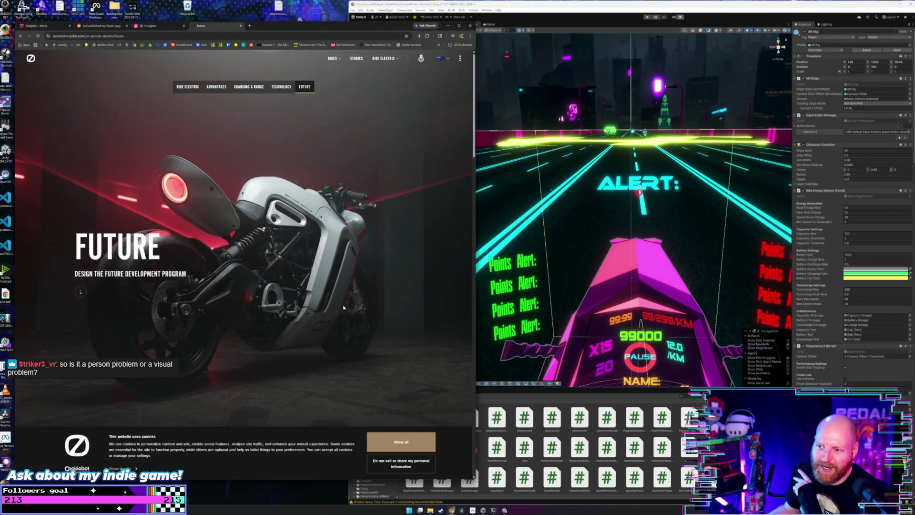
pyautogui.scroll(-1, 372, 253)
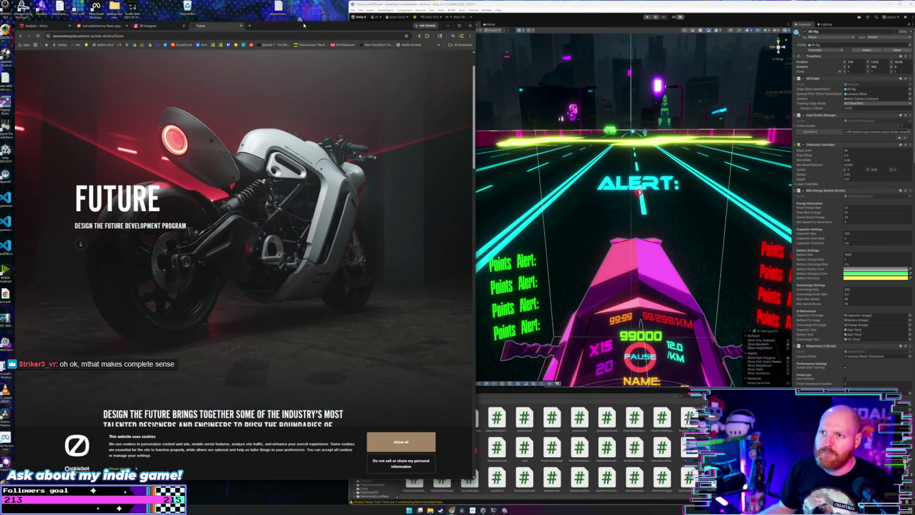
# In a new tab, search Google Images for 'htc vive controllers' and open an eBay listing.
pyautogui.click(250, 26)
pyautogui.write('htc')
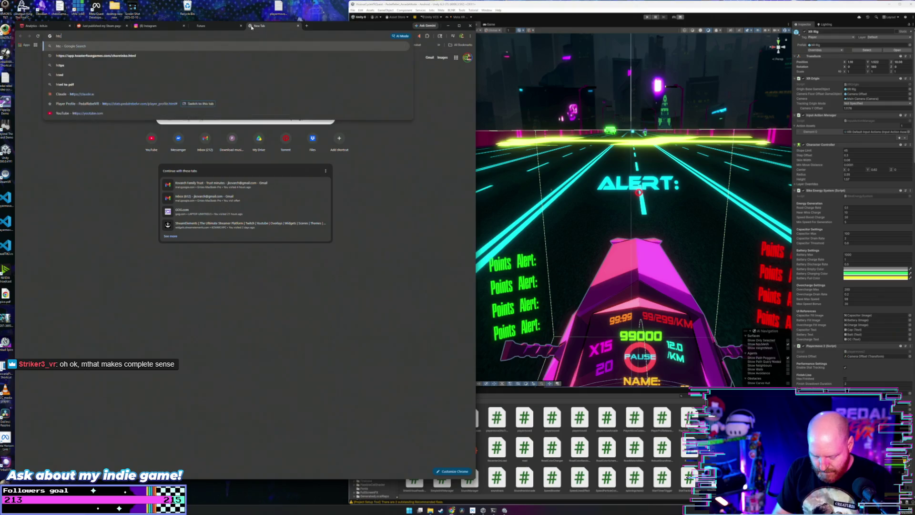
pyautogui.write(' vive')
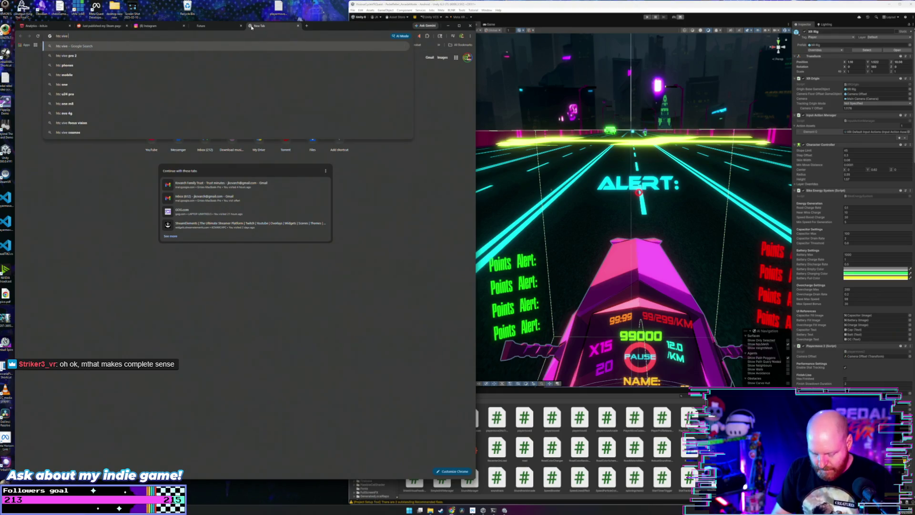
pyautogui.write(' controllers')
pyautogui.press('Return')
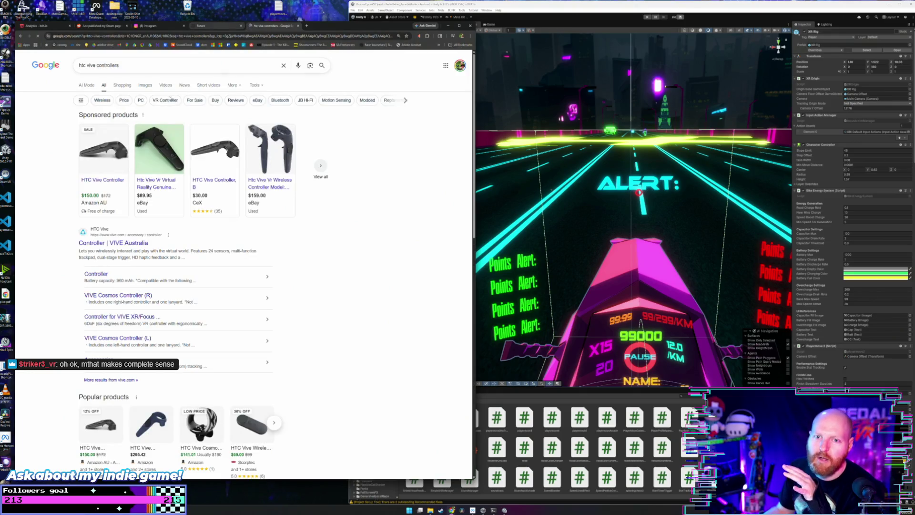
pyautogui.click(145, 86)
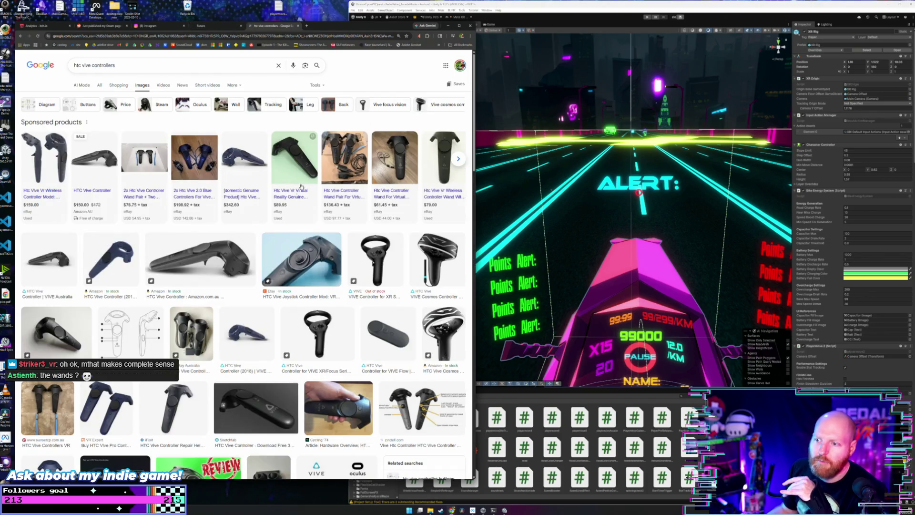
pyautogui.click(303, 165)
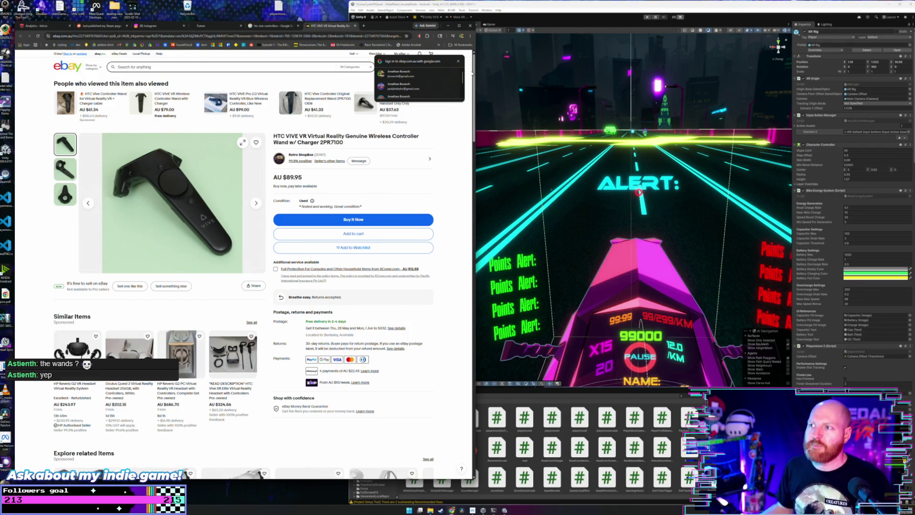
# Dismiss the sign-in prompt, view the listing's third and second photos, then close the eBay tab.
pyautogui.click(458, 61)
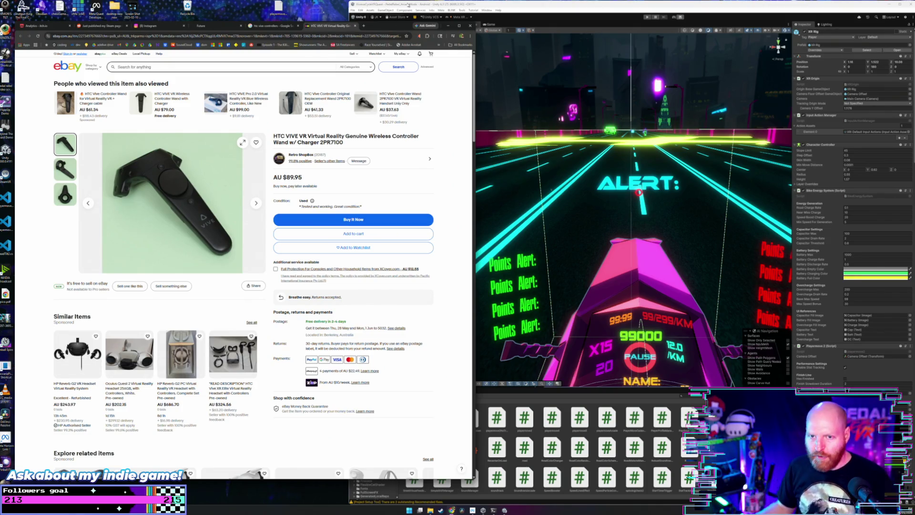
pyautogui.click(65, 195)
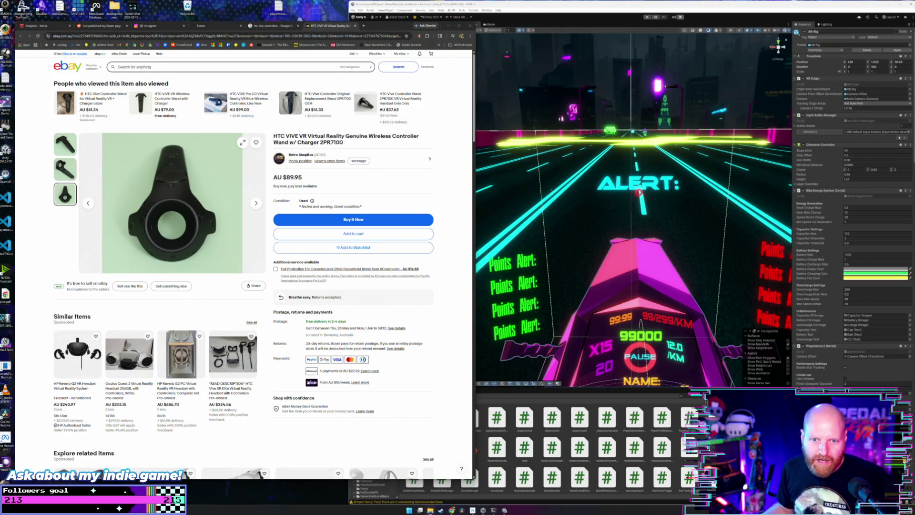
pyautogui.click(65, 170)
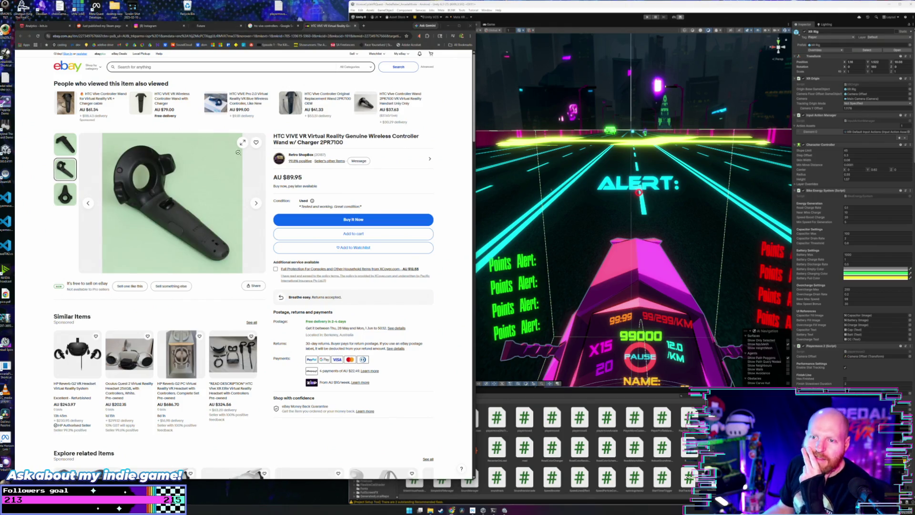
pyautogui.click(353, 26)
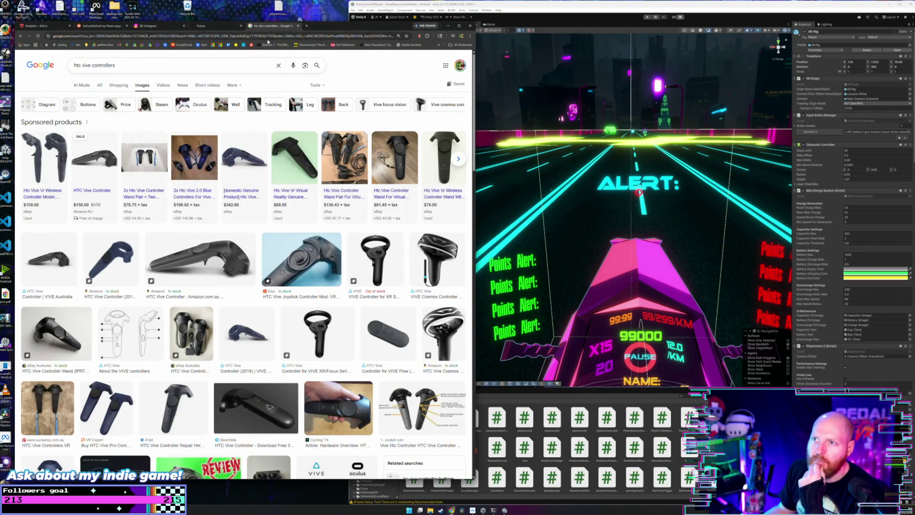
# Close the Google image results and Zero Motorcycles Future tabs.
pyautogui.click(300, 26)
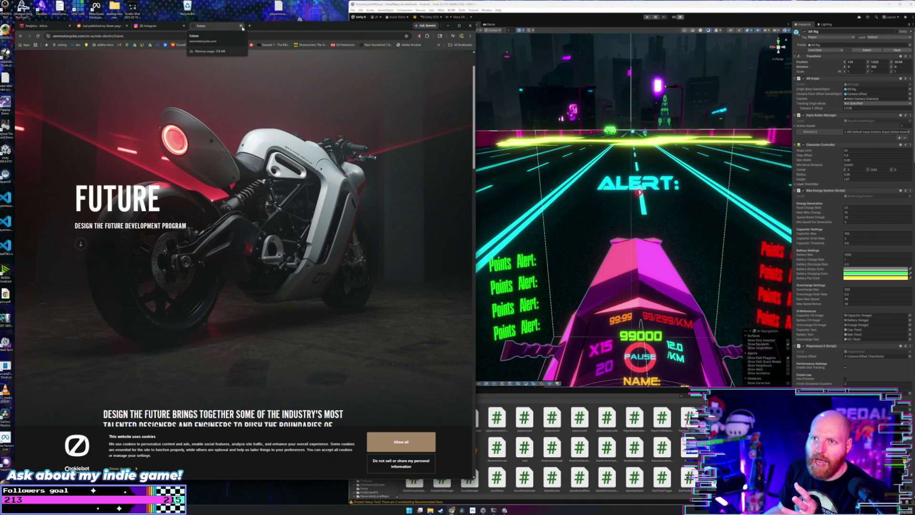
pyautogui.click(242, 27)
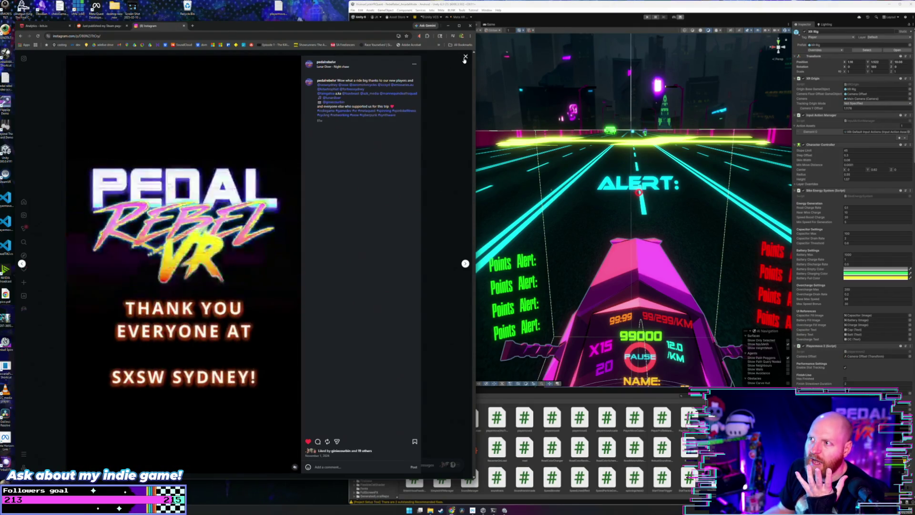
# Close the SXSW Sydney post and the Reddit tab, then bring Steam over Instagram.
pyautogui.click(465, 59)
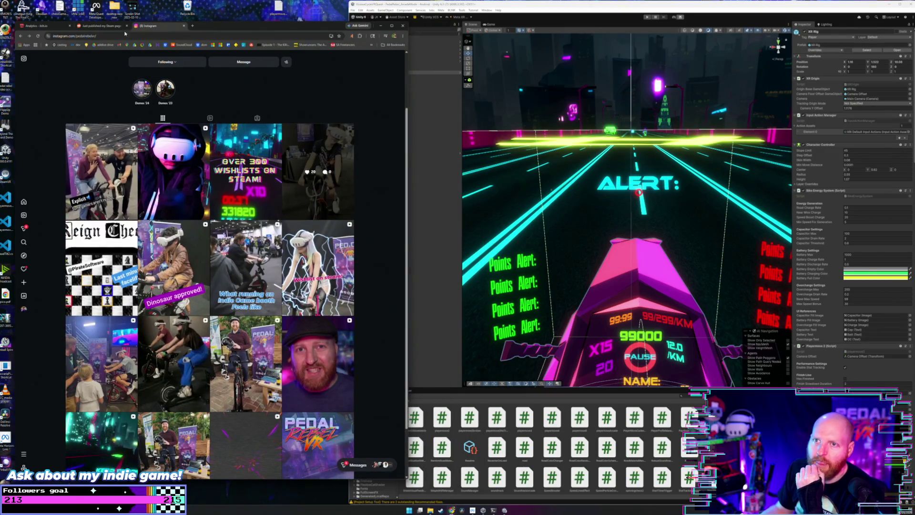
pyautogui.click(115, 26)
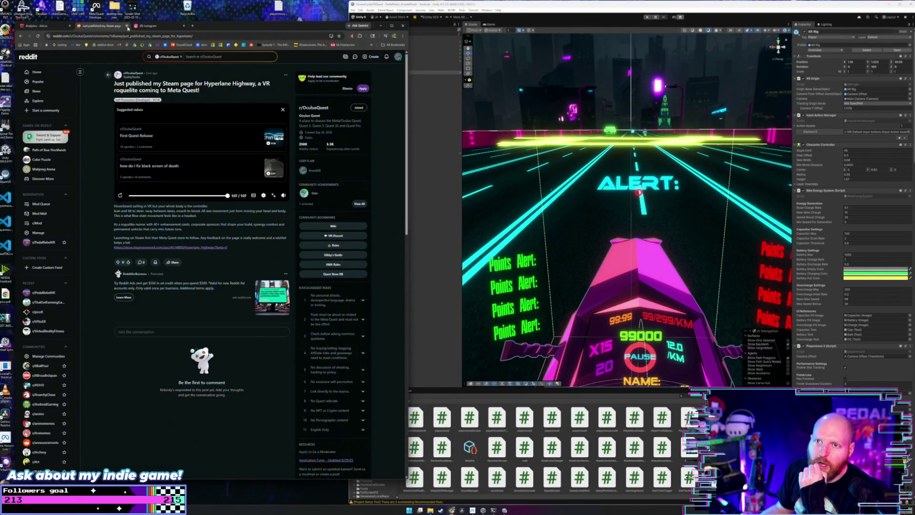
pyautogui.click(127, 26)
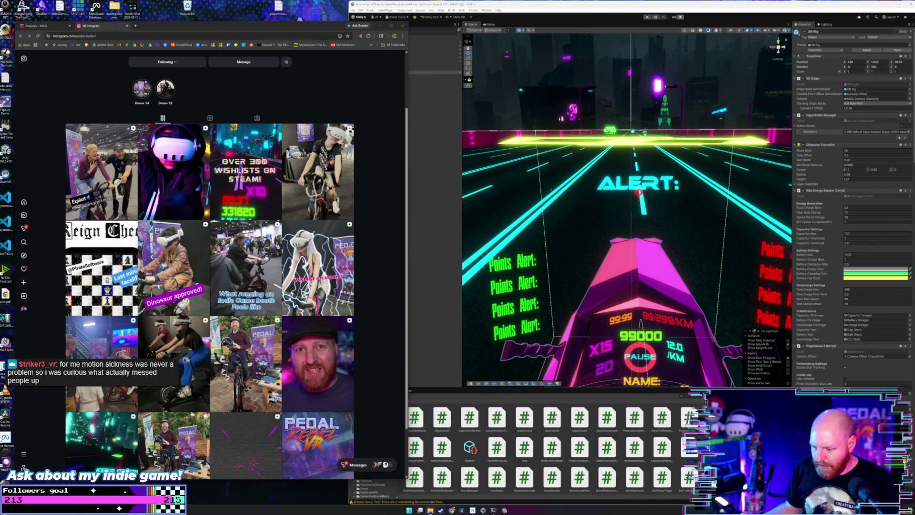
pyautogui.click(441, 510)
pyautogui.moveTo(382, 133); pyautogui.dragTo(423, 113)
# Search the Steam store for 'archery vr' and scroll through the results.
pyautogui.click(414, 137)
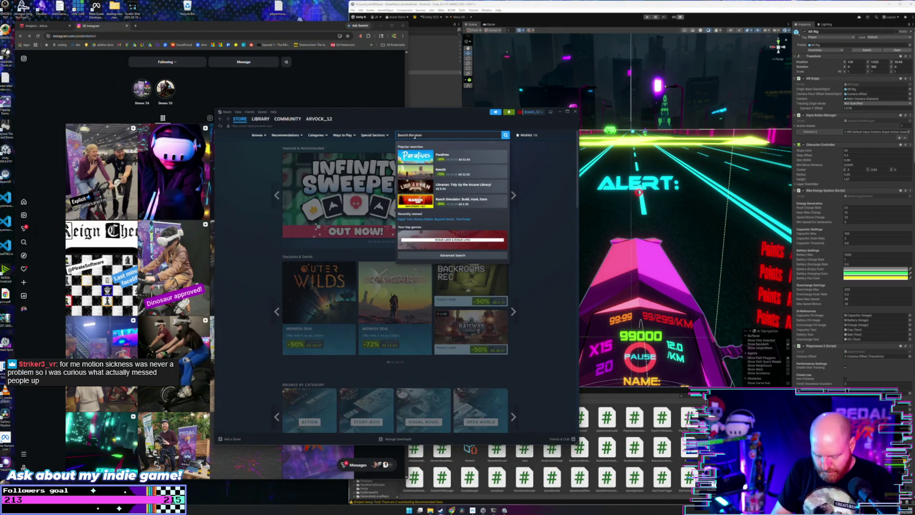
pyautogui.write('archery vr')
pyautogui.press('Return')
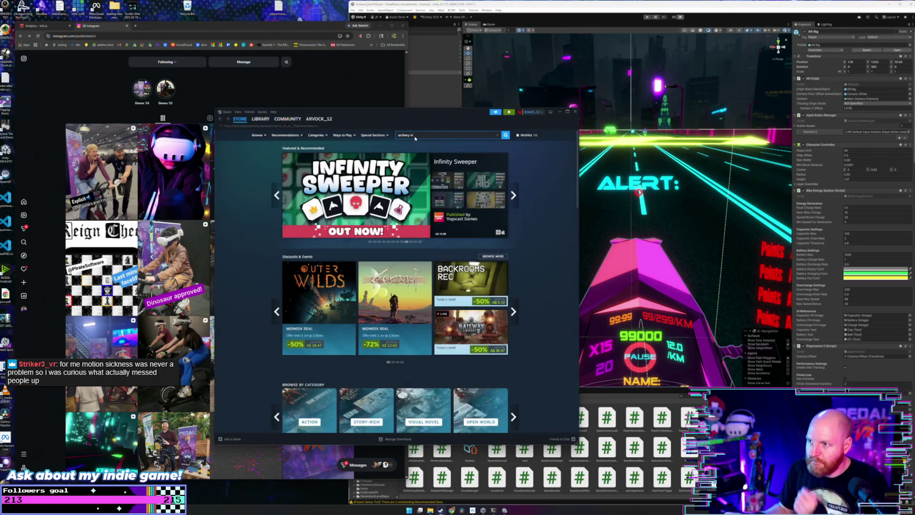
pyautogui.scroll(-2, 241, 201)
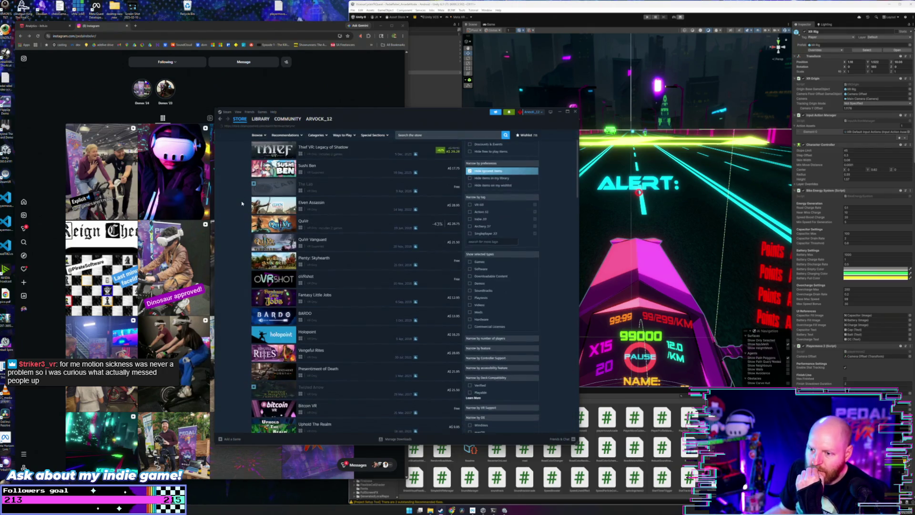
pyautogui.scroll(-2, 242, 202)
pyautogui.moveTo(274, 267)
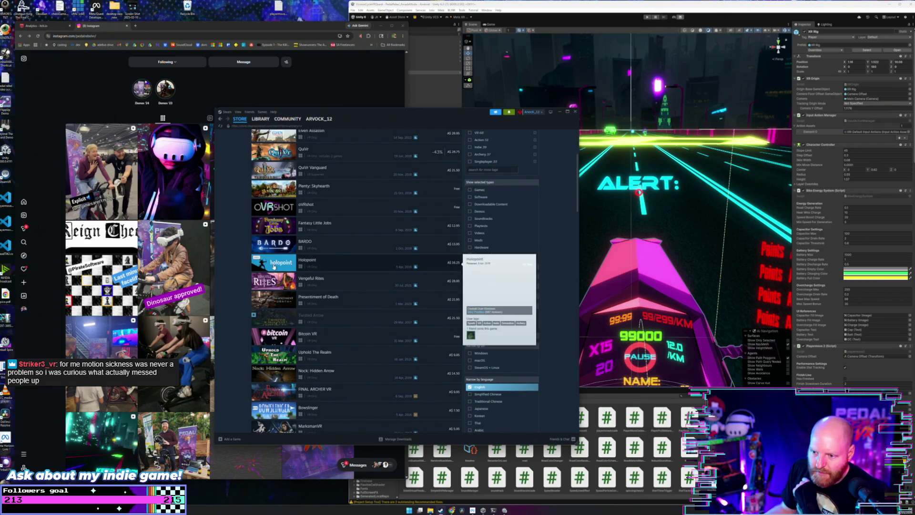
pyautogui.scroll(-4, 257, 267)
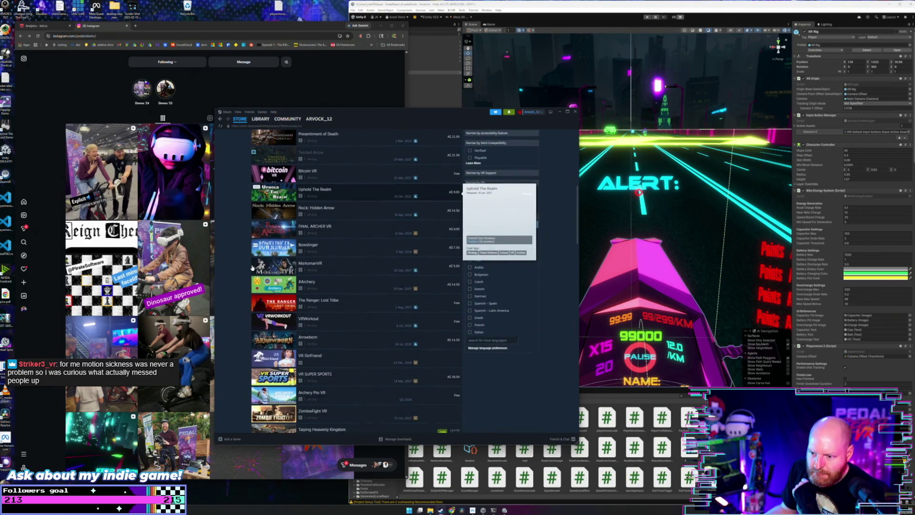
pyautogui.scroll(-2, 252, 268)
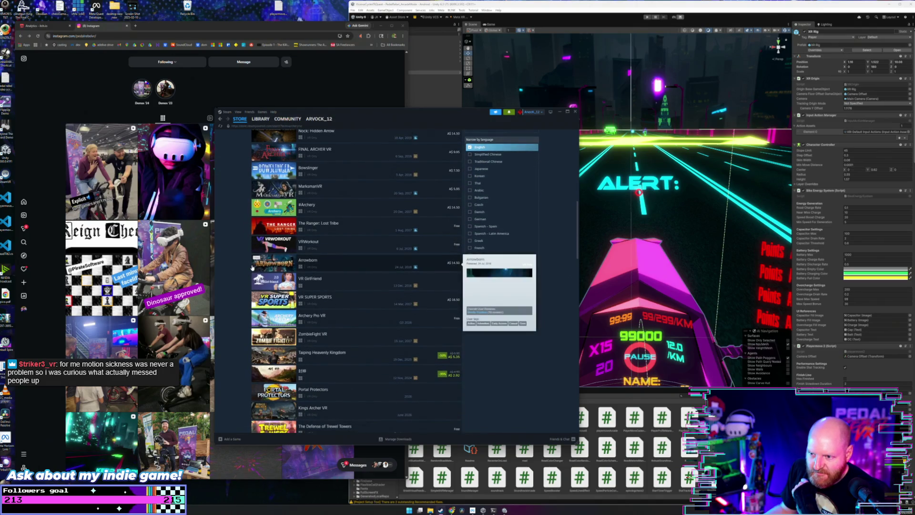
pyautogui.scroll(-5, 250, 268)
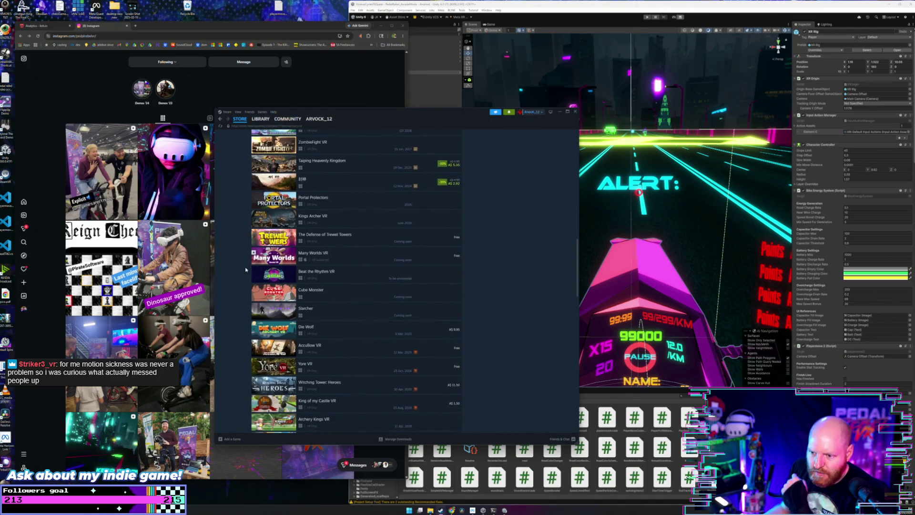
pyautogui.scroll(-4, 246, 270)
pyautogui.scroll(-1, 246, 269)
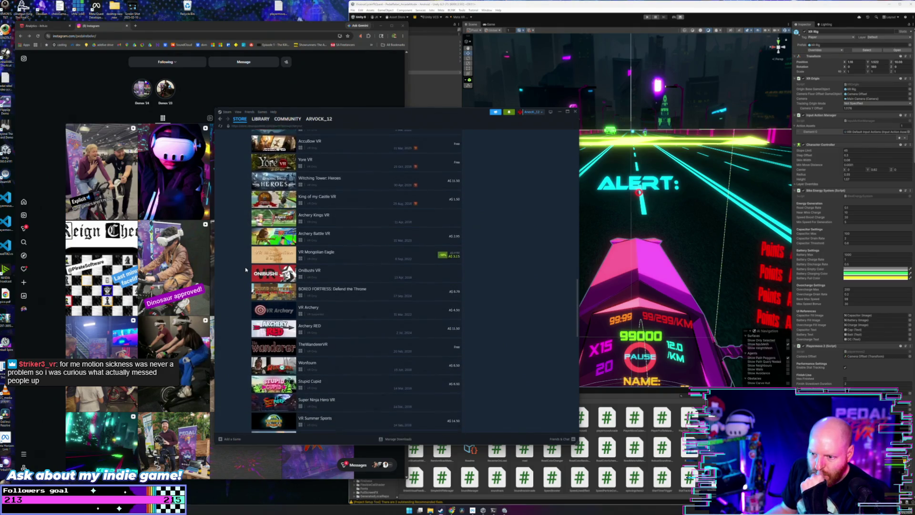
pyautogui.scroll(-2, 246, 269)
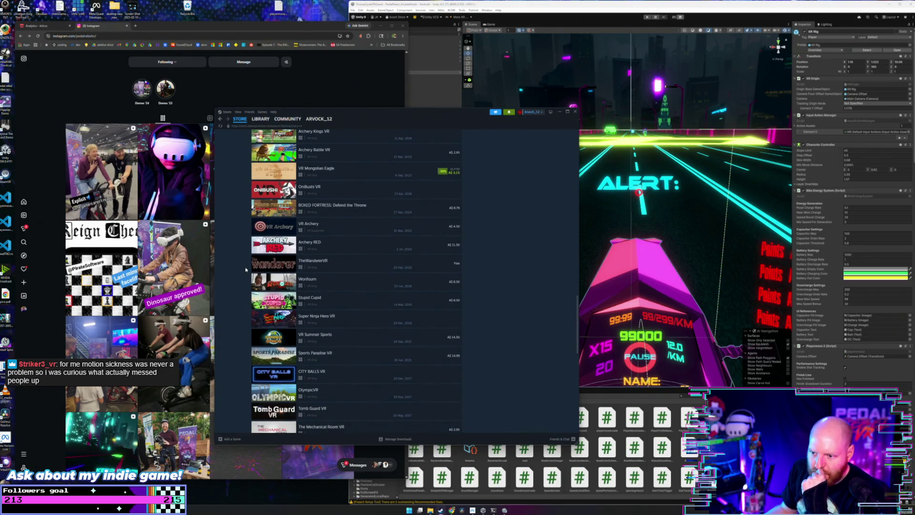
pyautogui.scroll(-6, 246, 270)
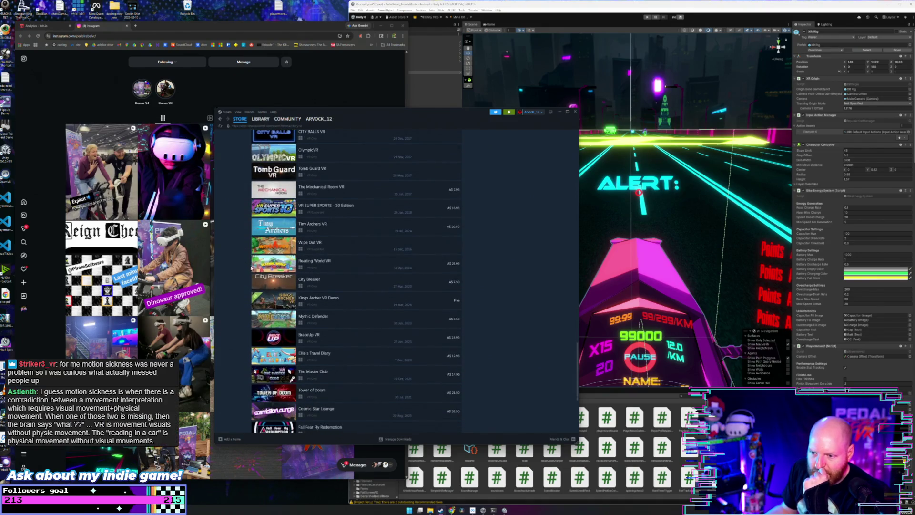
pyautogui.moveTo(513, 108); pyautogui.dragTo(533, 108)
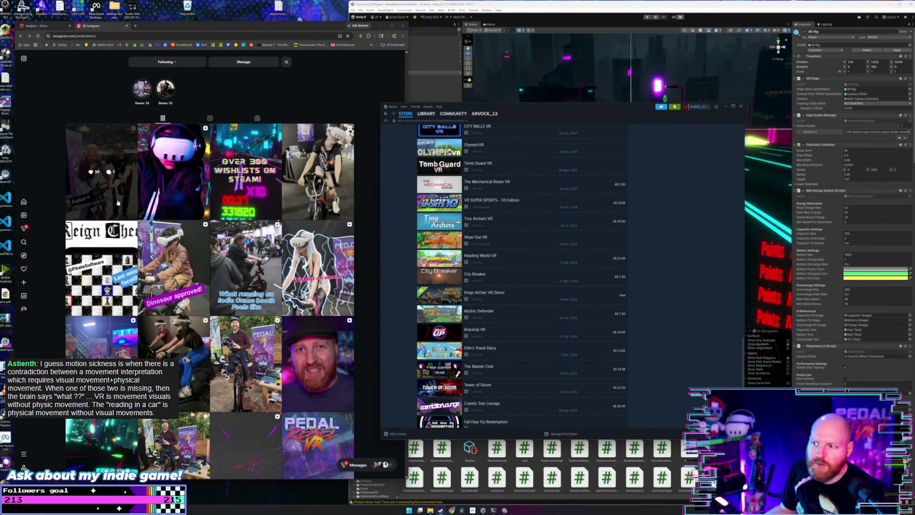
pyautogui.scroll(-2, 409, 276)
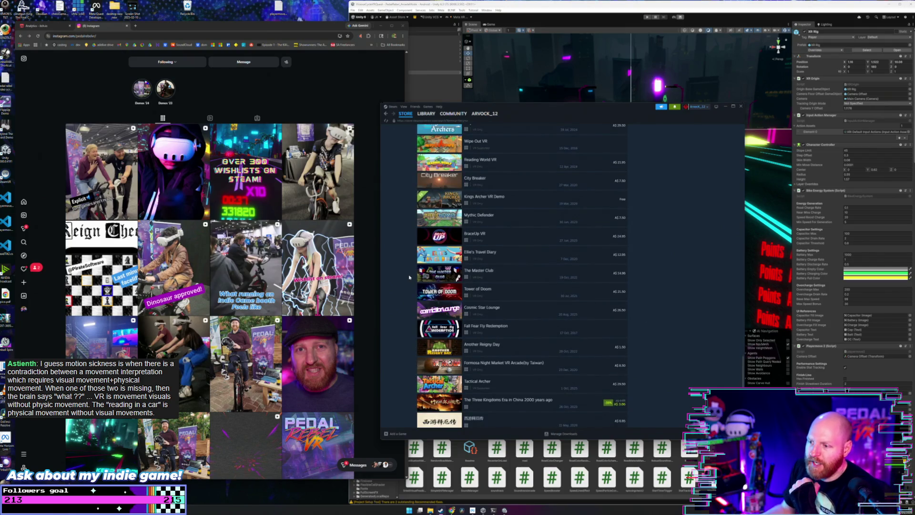
pyautogui.scroll(-2, 409, 277)
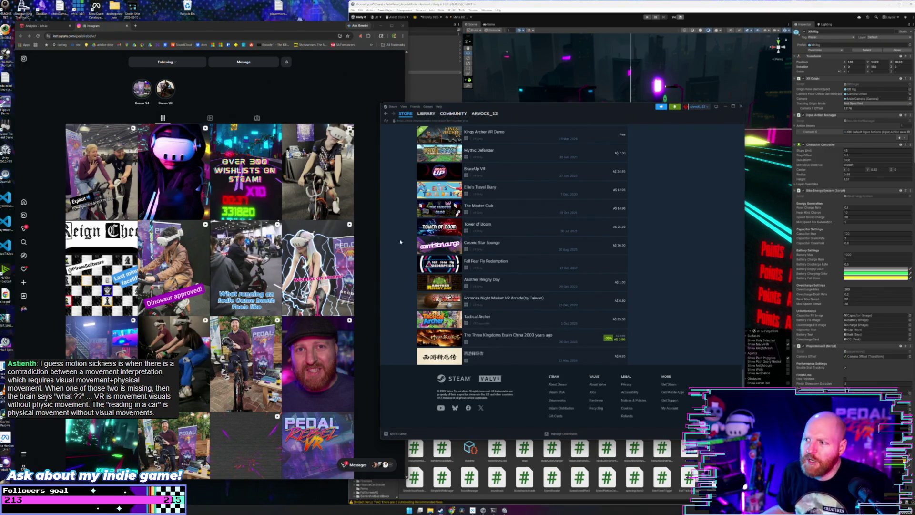
pyautogui.scroll(5, 431, 267)
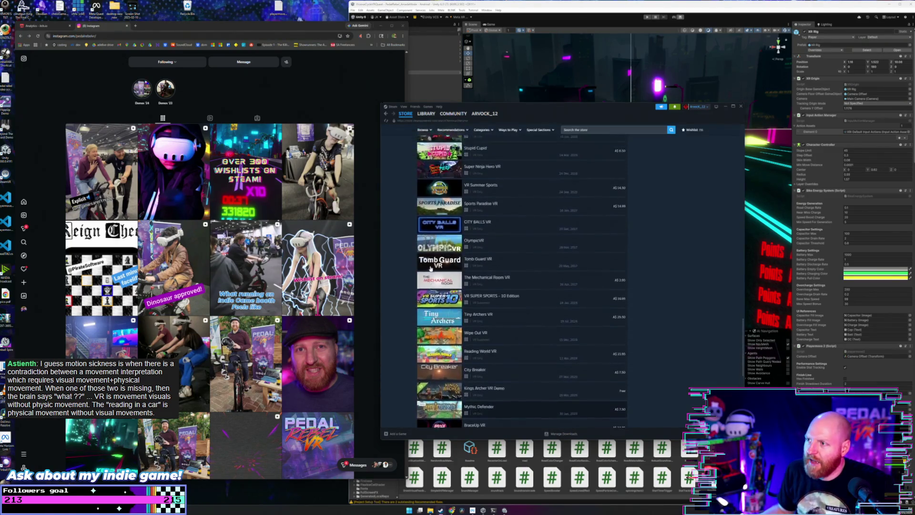
pyautogui.scroll(-10, 431, 268)
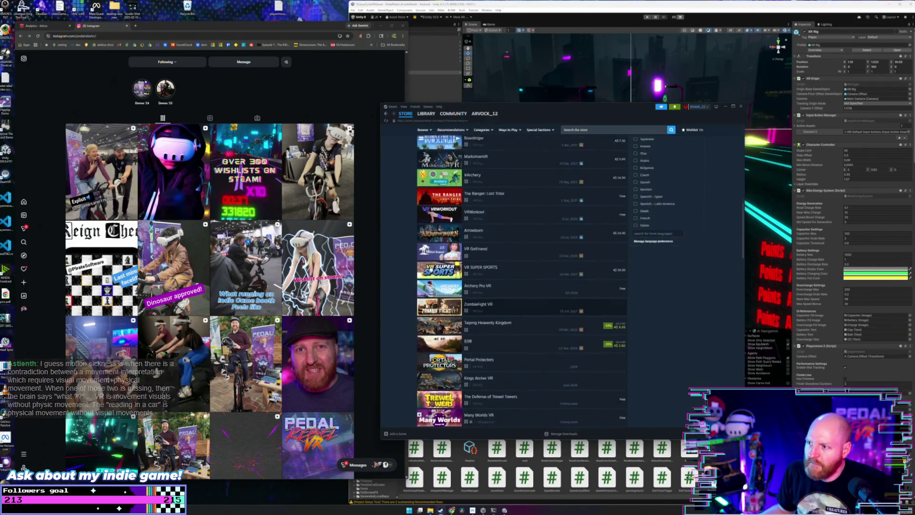
pyautogui.scroll(10, 406, 256)
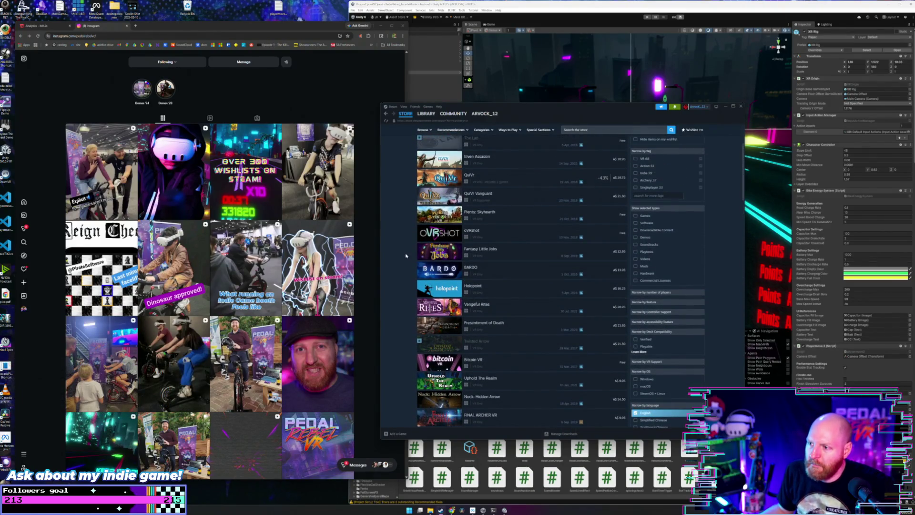
pyautogui.scroll(5, 405, 256)
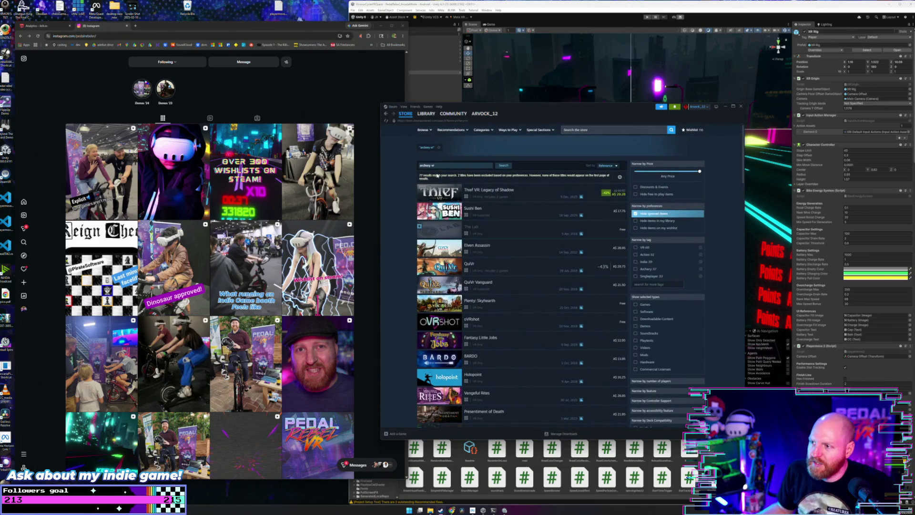
# Switch the search to unfiltered results through the content-filtering gear menu.
pyautogui.click(619, 178)
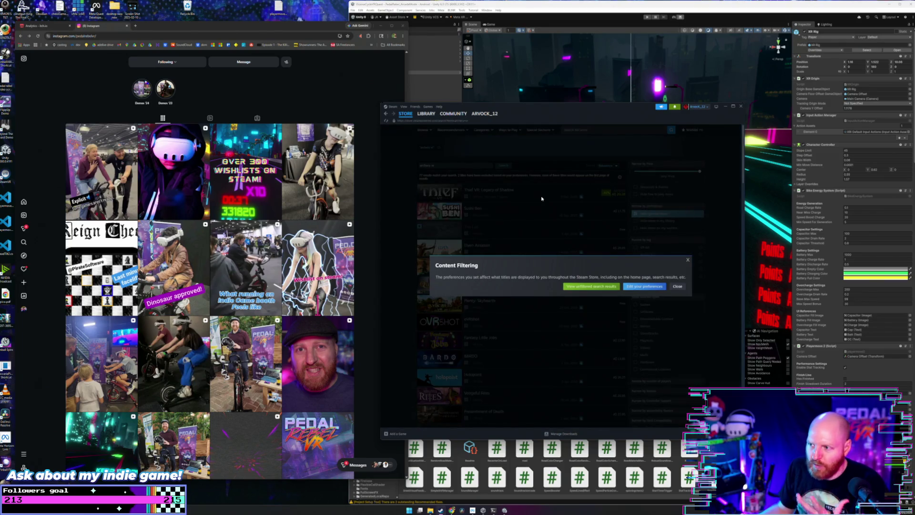
pyautogui.click(604, 284)
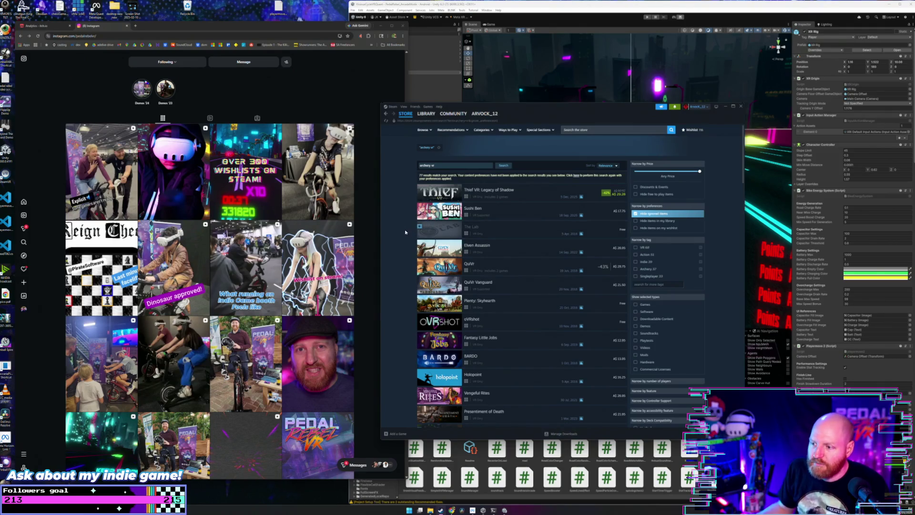
pyautogui.click(577, 176)
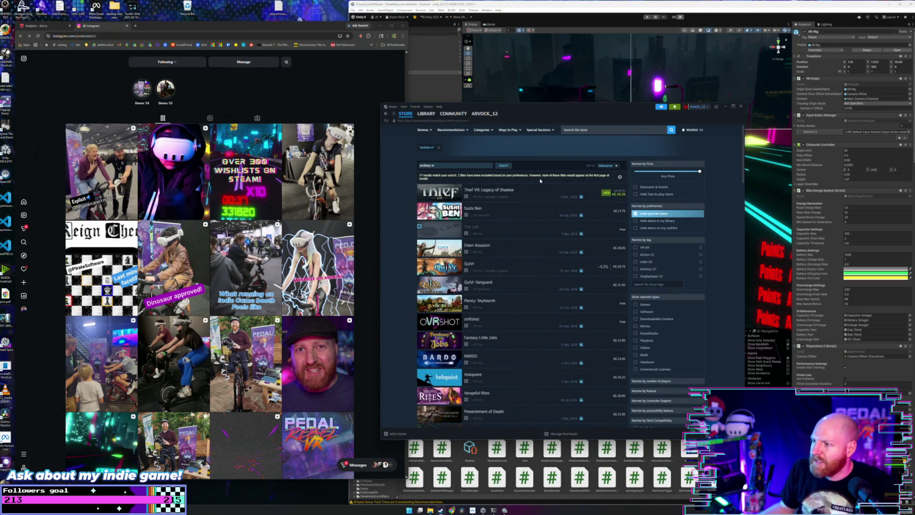
pyautogui.click(619, 179)
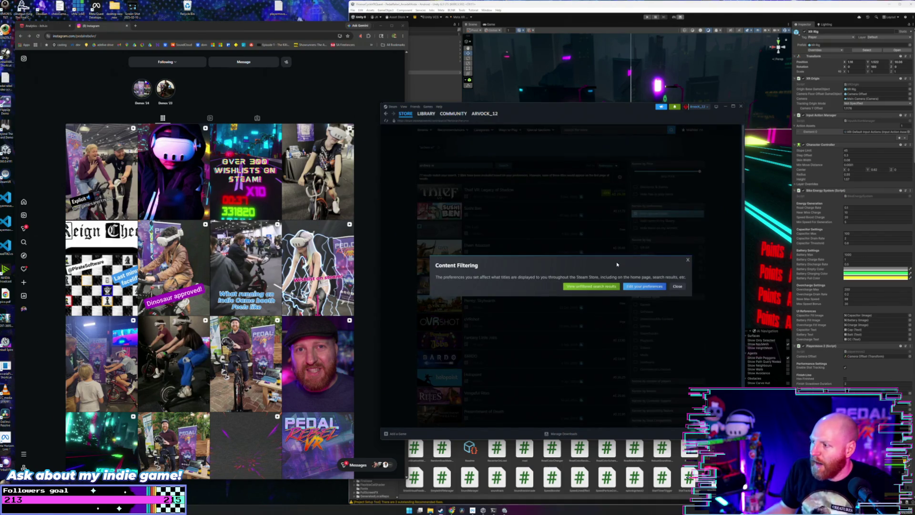
pyautogui.click(591, 286)
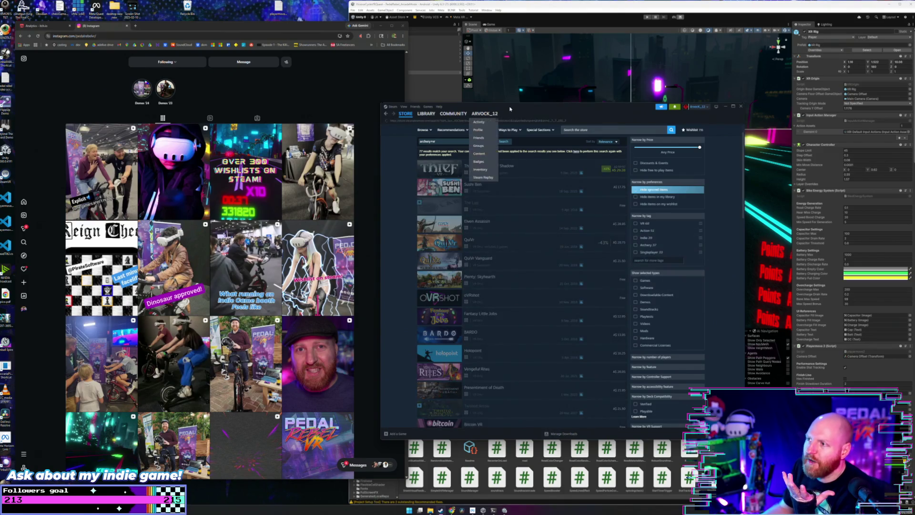
pyautogui.moveTo(511, 109); pyautogui.dragTo(524, 88)
# Open the QuiVr store page, watch its trailer full screen, then minimise Steam.
pyautogui.click(524, 223)
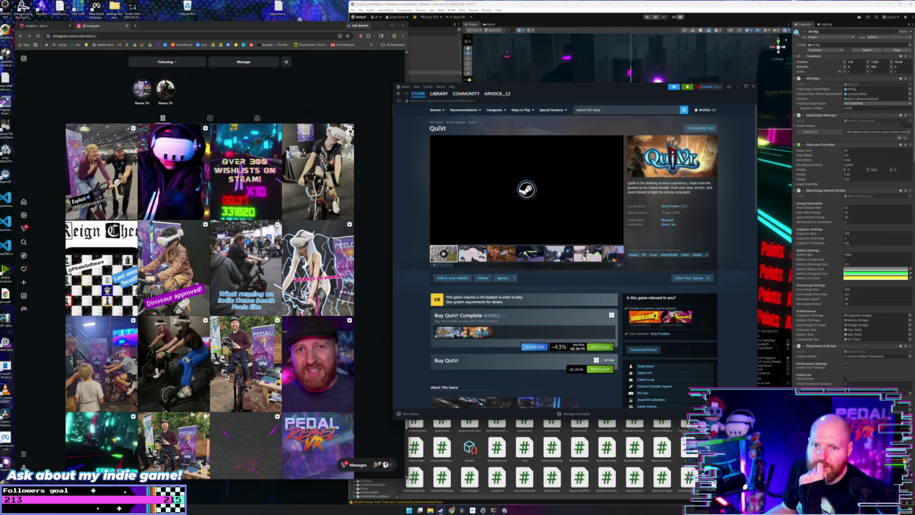
pyautogui.click(618, 240)
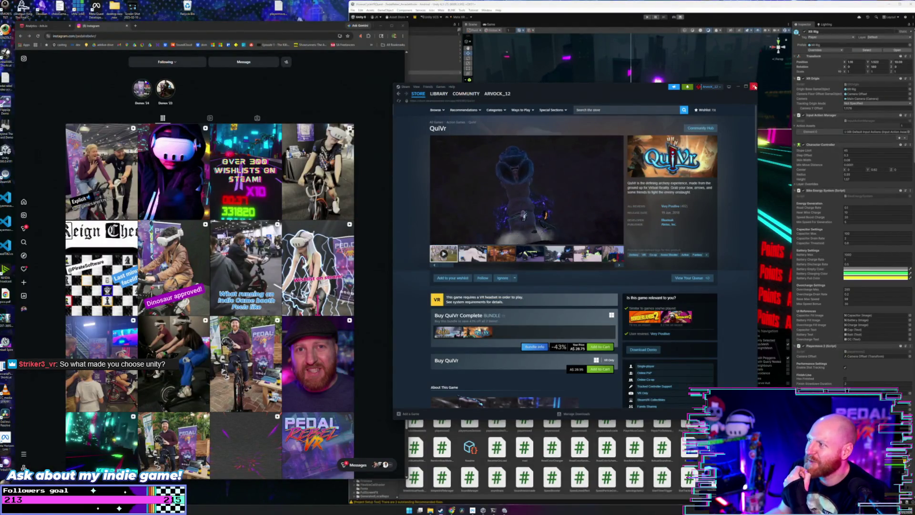
pyautogui.click(738, 87)
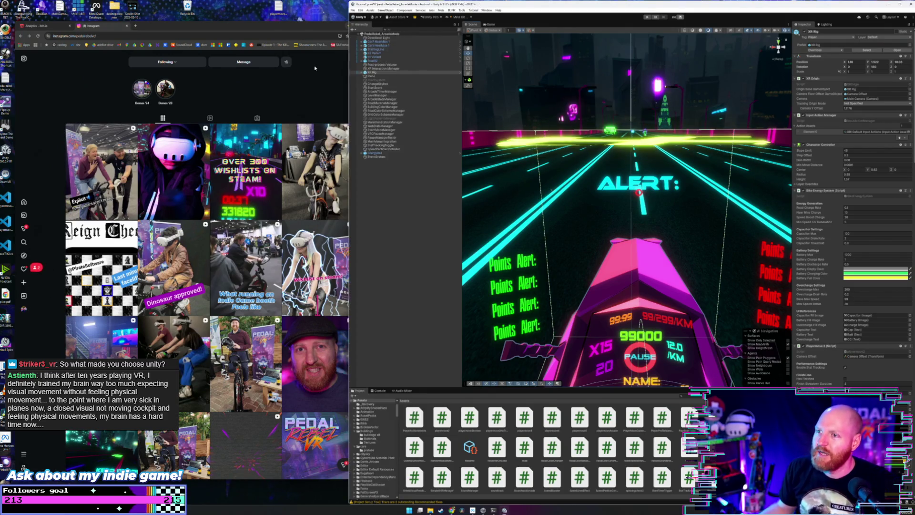
# Open the Pedal Rebel VR expo video post, widen Unity slightly, and bring the browser back in front.
pyautogui.click(229, 52)
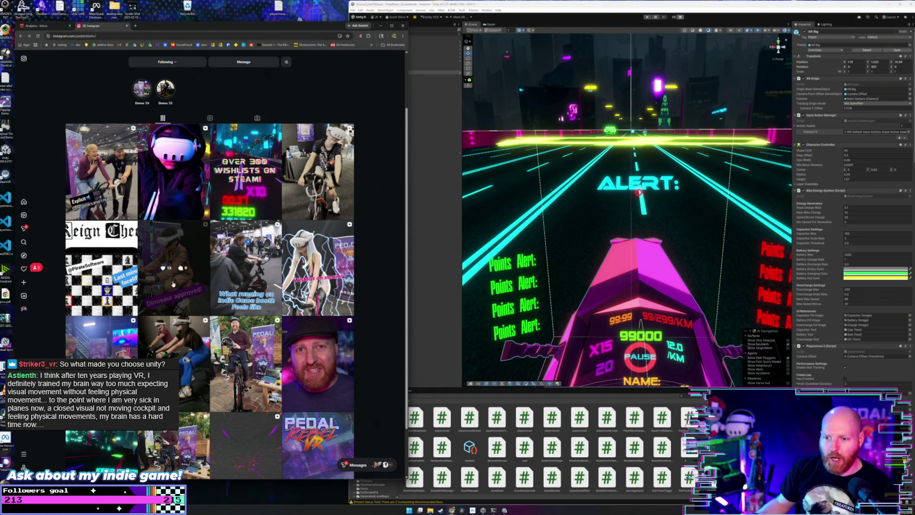
pyautogui.click(105, 349)
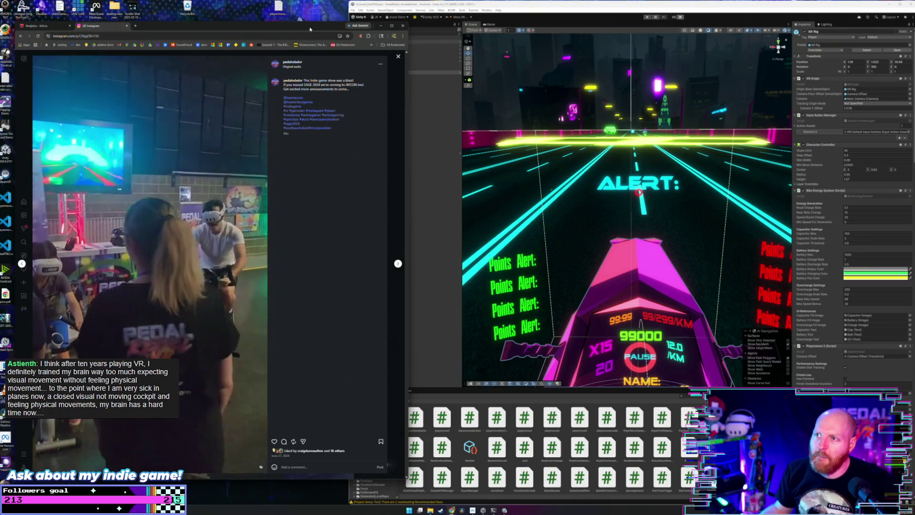
pyautogui.click(364, 84)
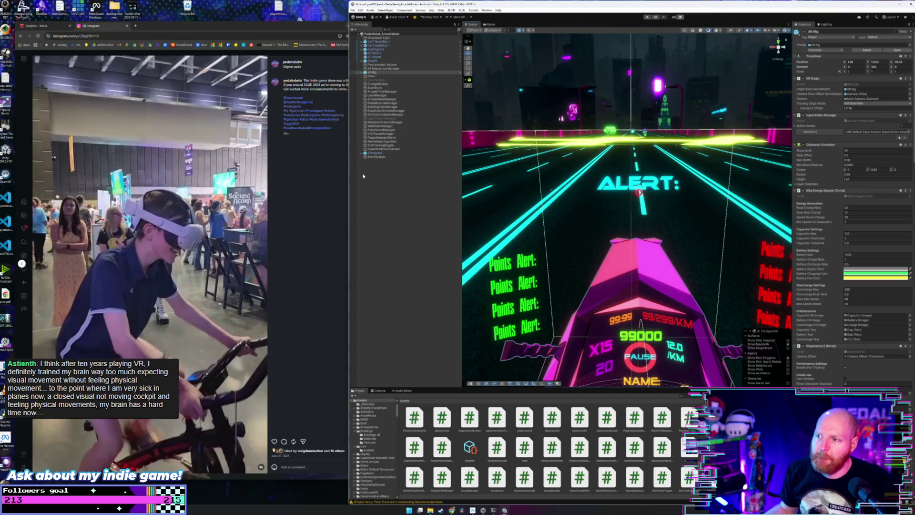
pyautogui.moveTo(349, 177); pyautogui.dragTo(342, 178)
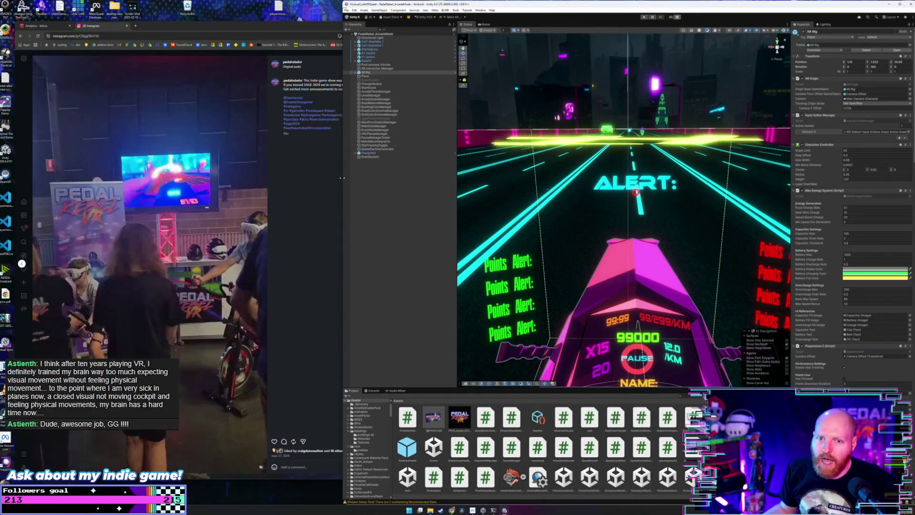
pyautogui.click(312, 153)
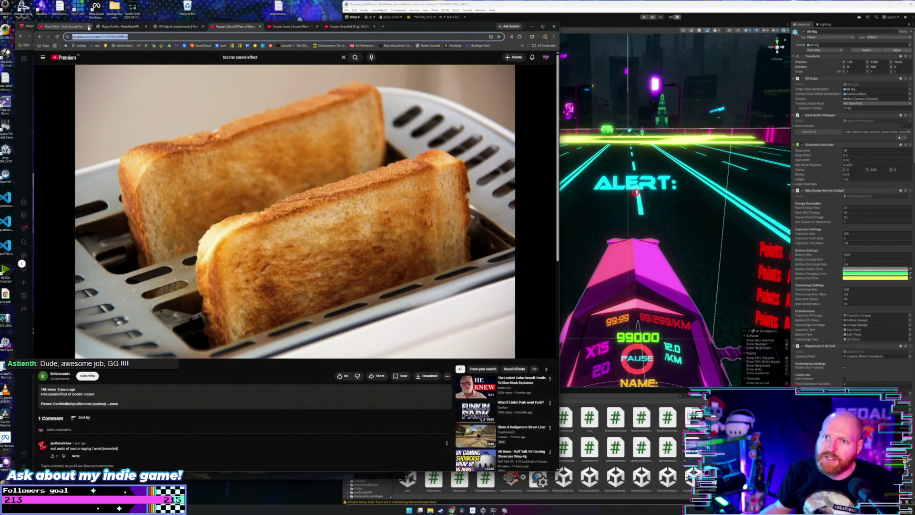
# Close the player profile page and the toaster sound-effect tabs.
pyautogui.click(130, 28)
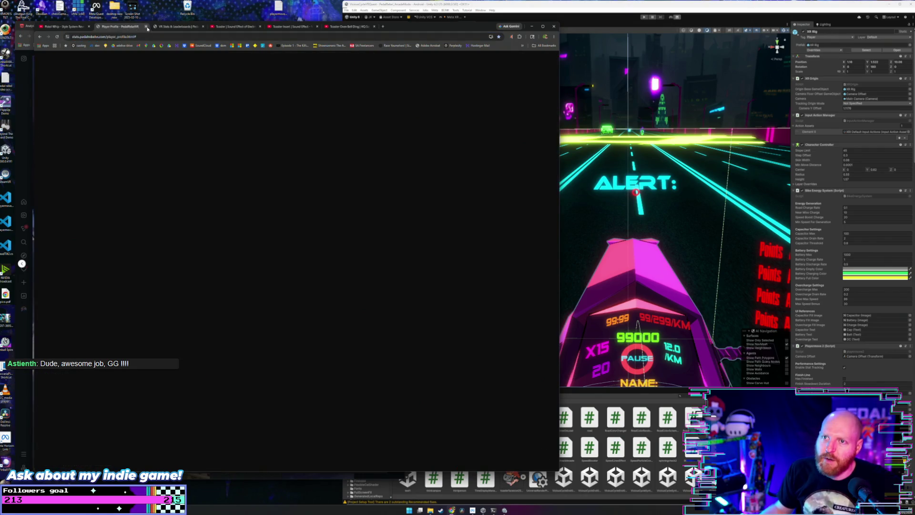
pyautogui.click(146, 27)
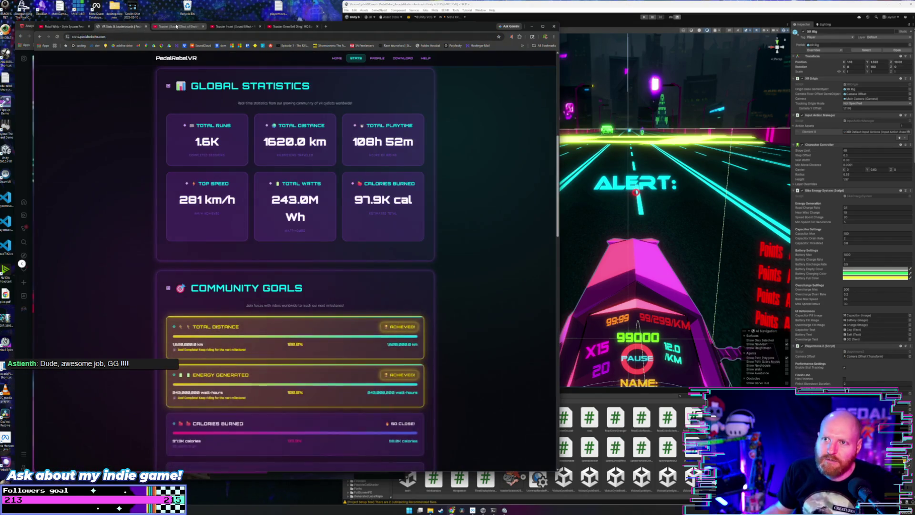
pyautogui.click(204, 26)
pyautogui.click(204, 27)
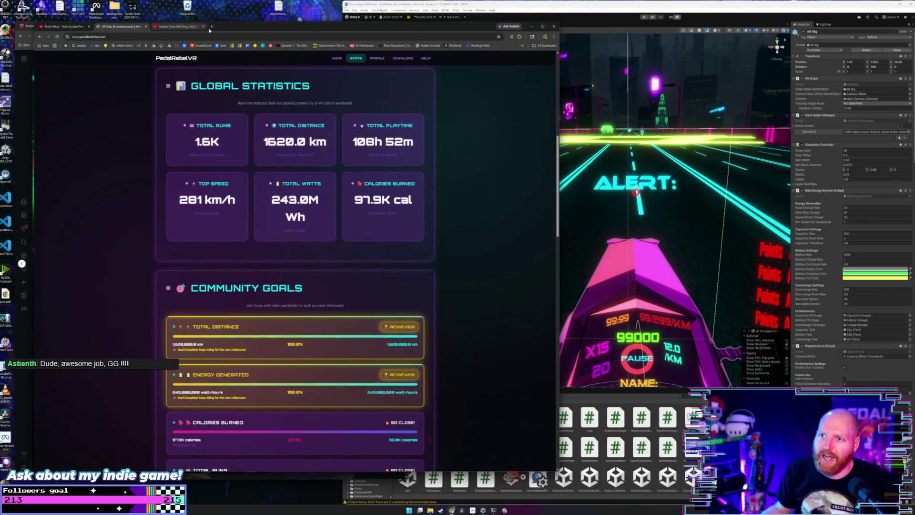
pyautogui.click(203, 27)
# Dock the YouTube tab into the stats browser window and return to the stats page.
pyautogui.moveTo(204, 26)
pyautogui.mouseDown()
pyautogui.moveTo(267, 95)
pyautogui.moveTo(267, 16)
pyautogui.moveTo(173, 31)
pyautogui.mouseUp()
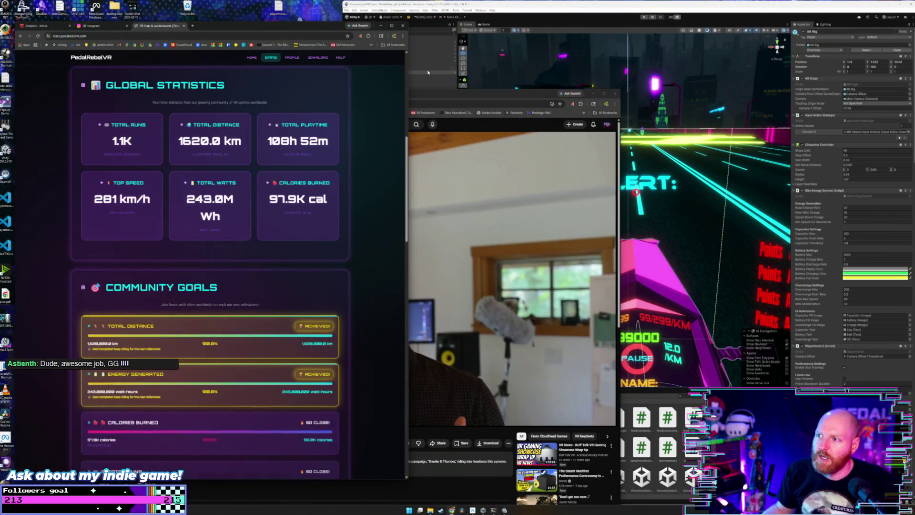
pyautogui.hotkey('alt', 'Tab')
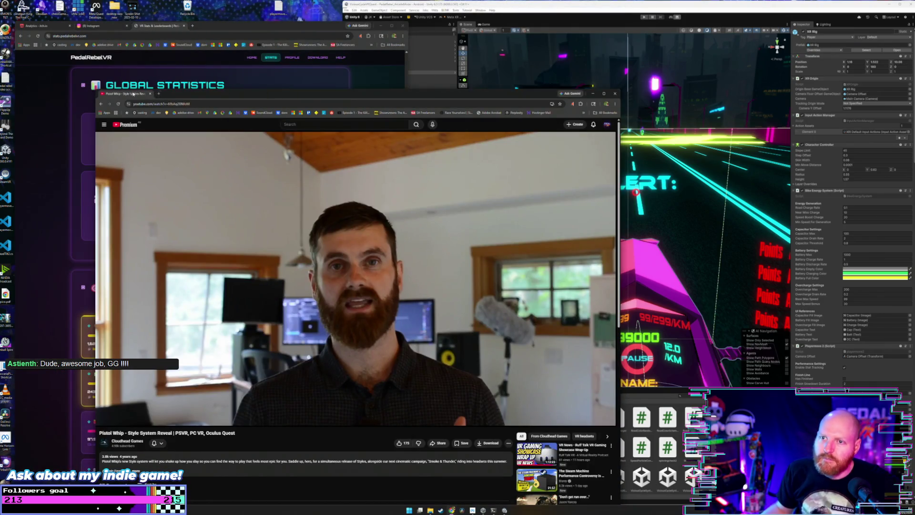
pyautogui.moveTo(133, 94)
pyautogui.mouseDown()
pyautogui.moveTo(228, 31)
pyautogui.moveTo(219, 26)
pyautogui.mouseUp()
pyautogui.click(153, 26)
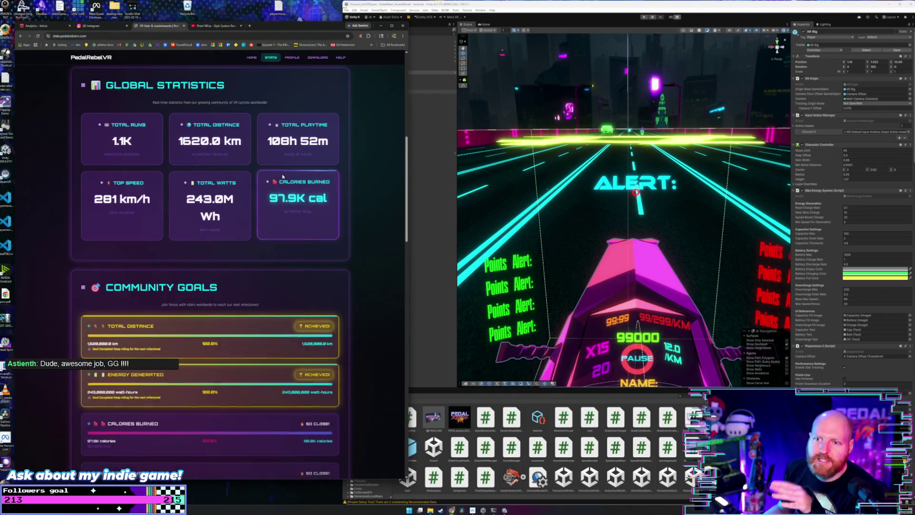
# Scroll through Global Statistics and highlight the 1.6K Total Runs figure.
pyautogui.scroll(5, 286, 174)
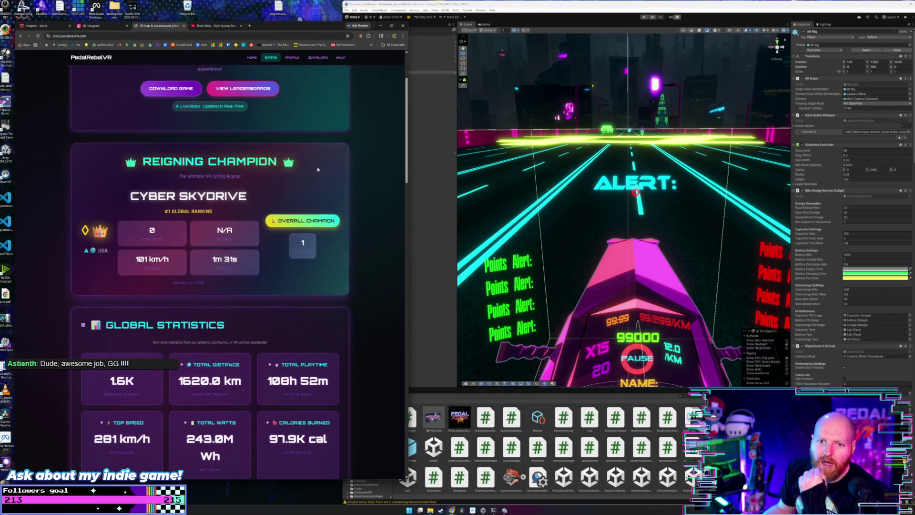
pyautogui.scroll(3, 317, 170)
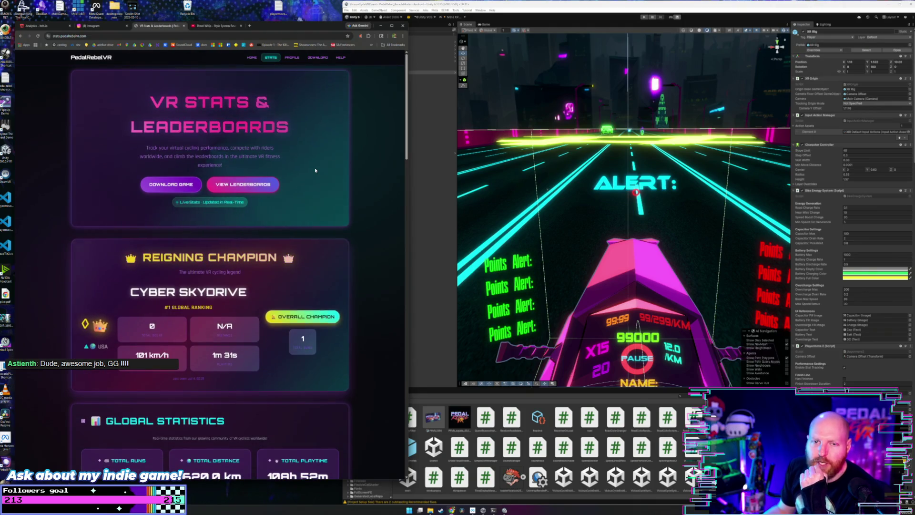
pyautogui.scroll(-2, 315, 170)
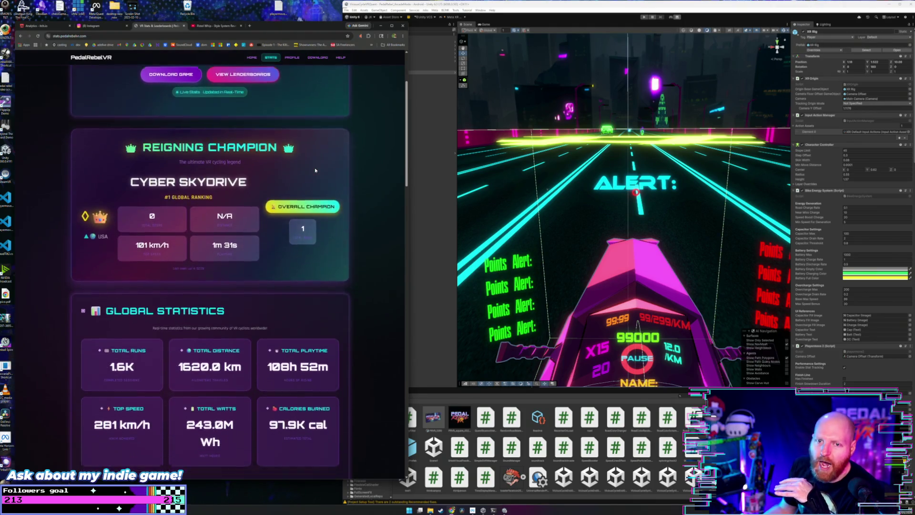
pyautogui.scroll(-2, 316, 170)
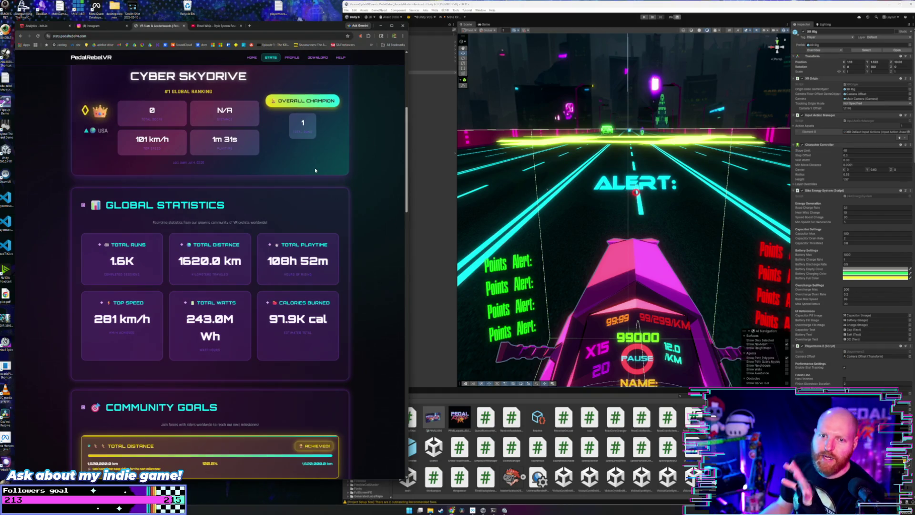
pyautogui.scroll(2, 315, 170)
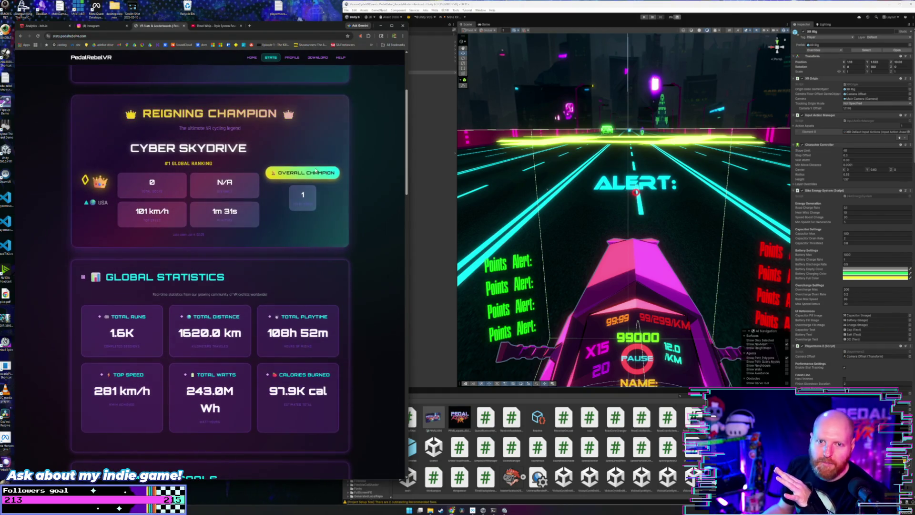
pyautogui.scroll(3, 315, 170)
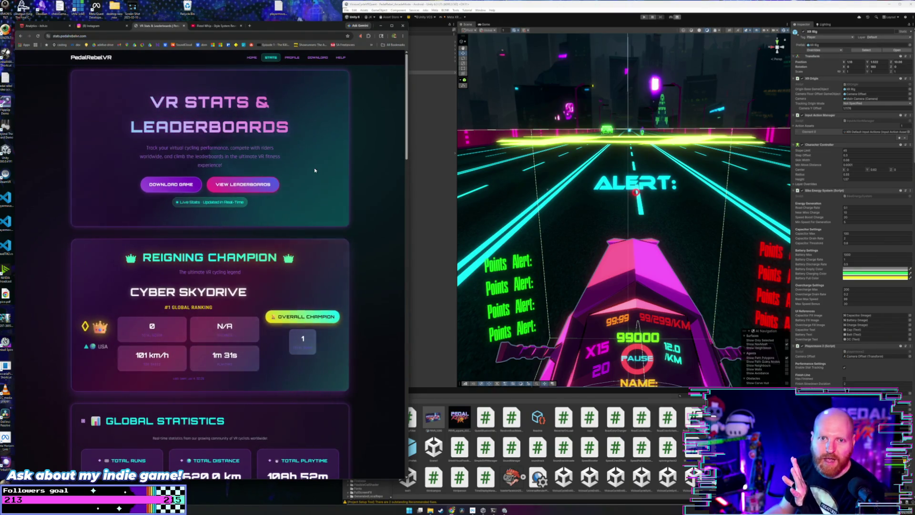
pyautogui.scroll(-1, 356, 238)
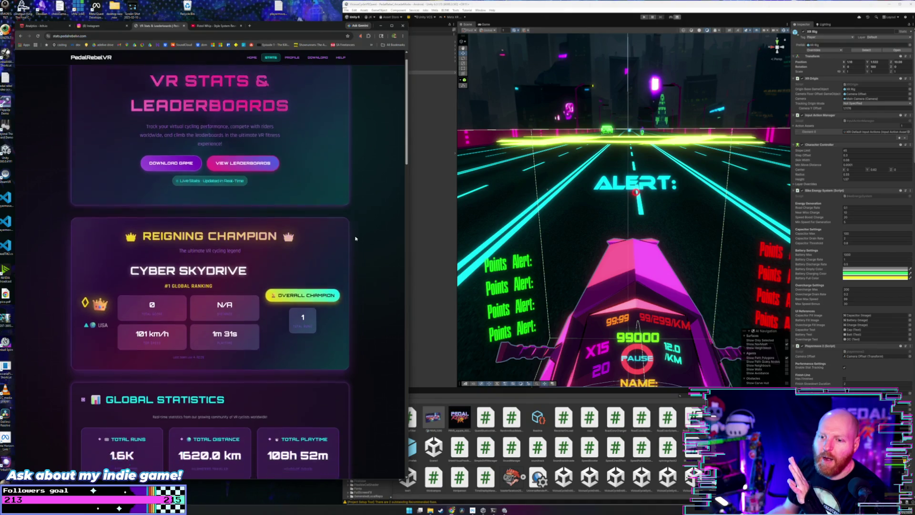
pyautogui.scroll(-3, 356, 238)
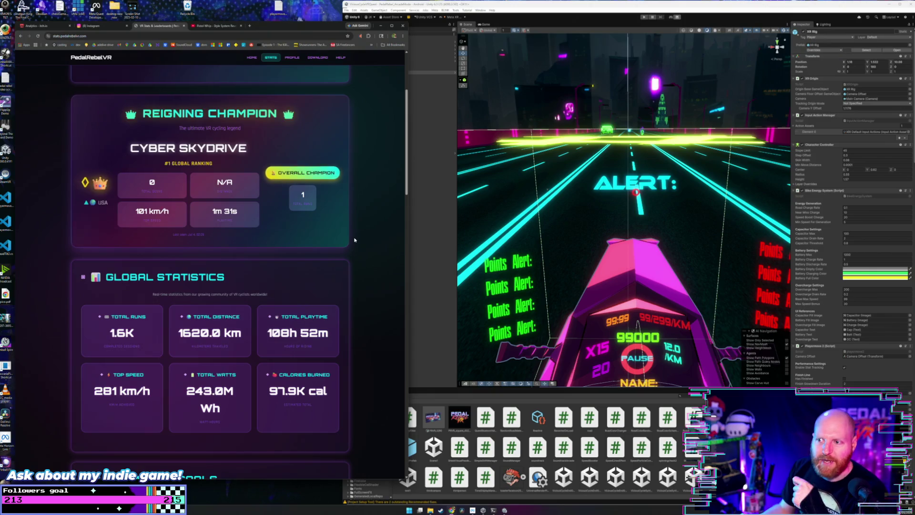
pyautogui.scroll(-2, 354, 240)
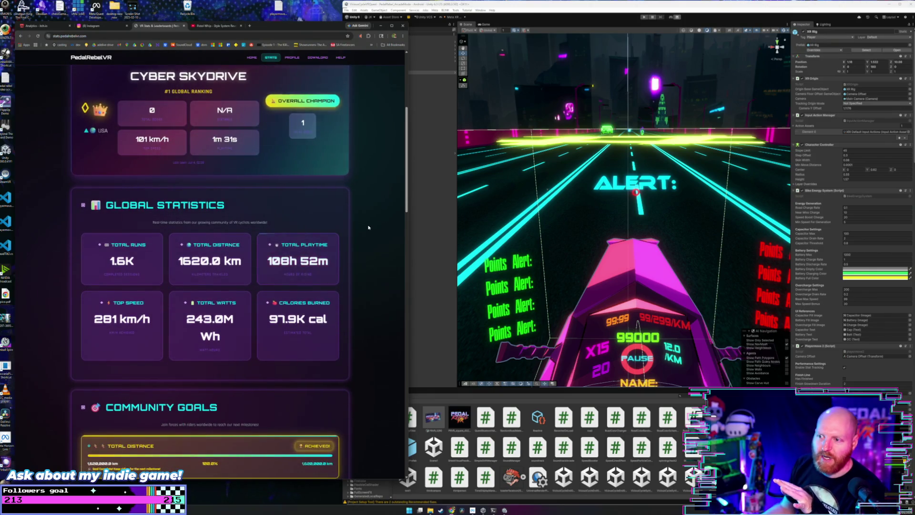
pyautogui.scroll(-1, 368, 227)
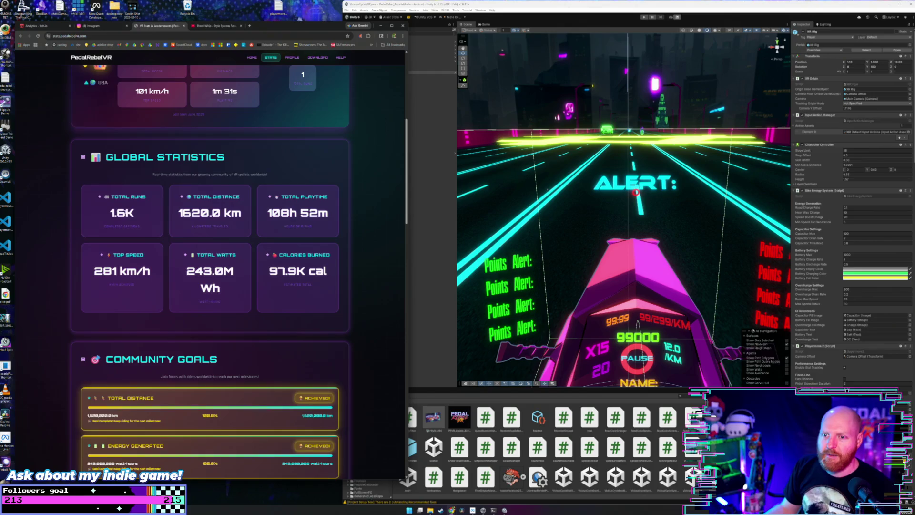
pyautogui.click(139, 213)
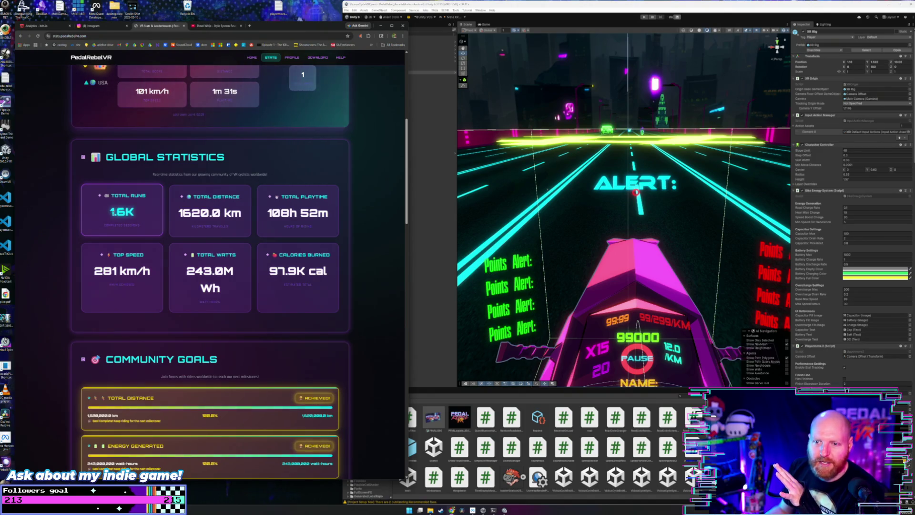
pyautogui.moveTo(112, 213); pyautogui.dragTo(138, 213)
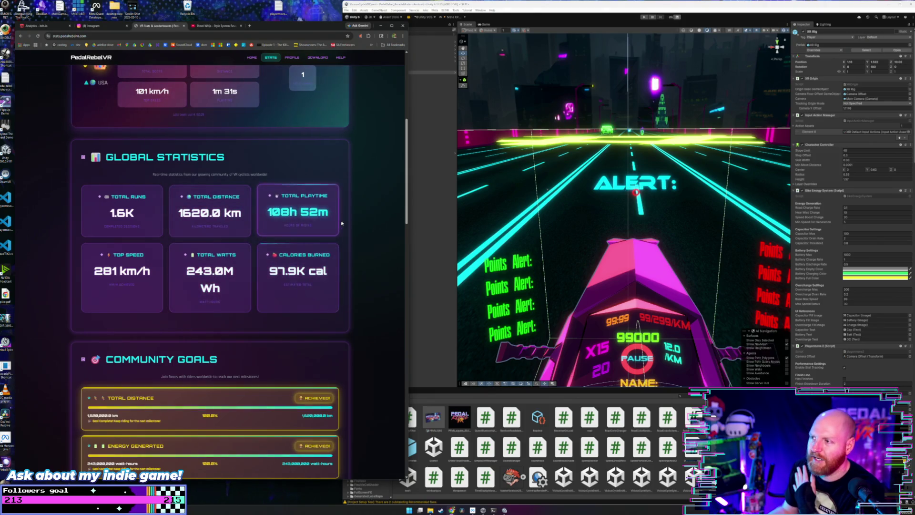
# Bring the Unity editor to the front and zoom out the Scene view.
pyautogui.click(611, 161)
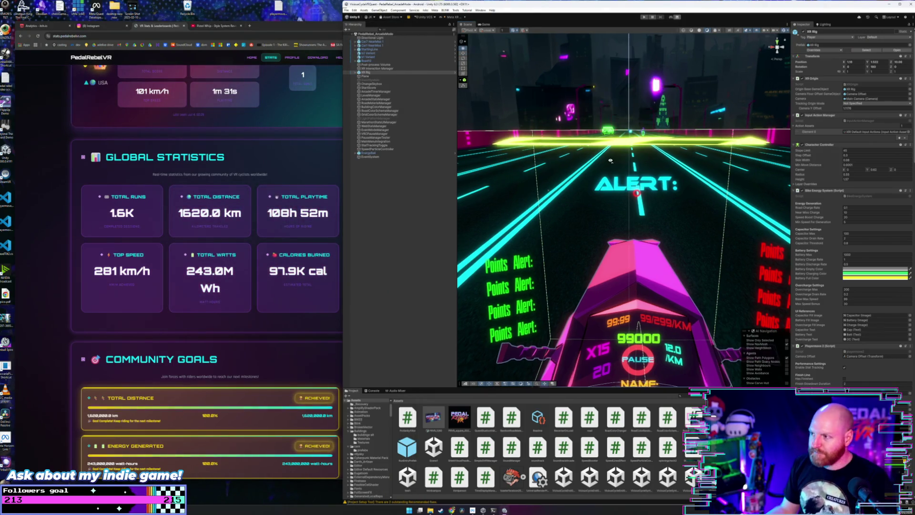
pyautogui.scroll(-5, 610, 167)
pyautogui.scroll(-5, 607, 175)
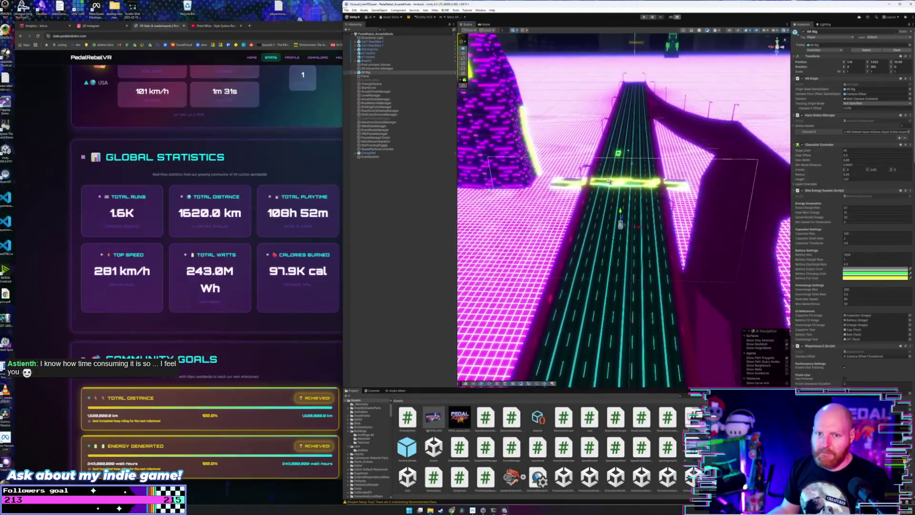
# Zoom and orbit the Scene view over the neon highway grid, then bring the stats page forward.
pyautogui.scroll(-6, 611, 190)
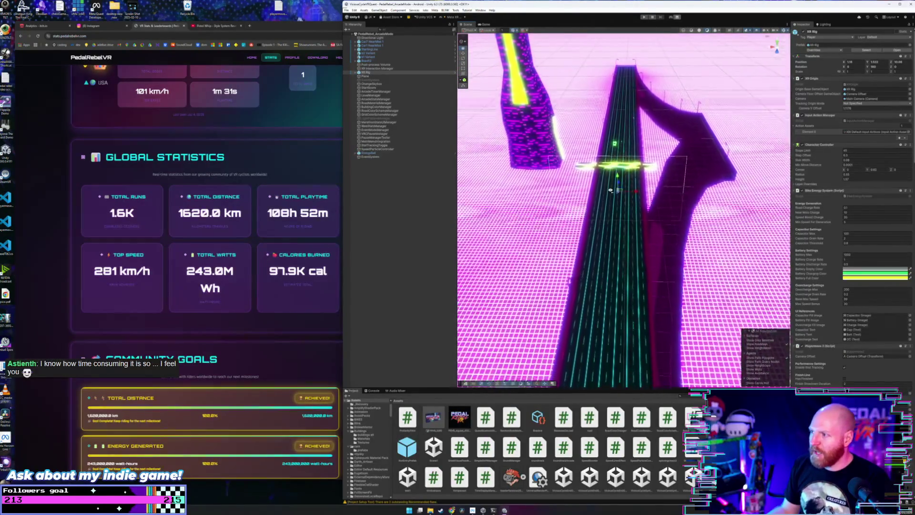
pyautogui.moveTo(611, 208); pyautogui.dragTo(610, 196)
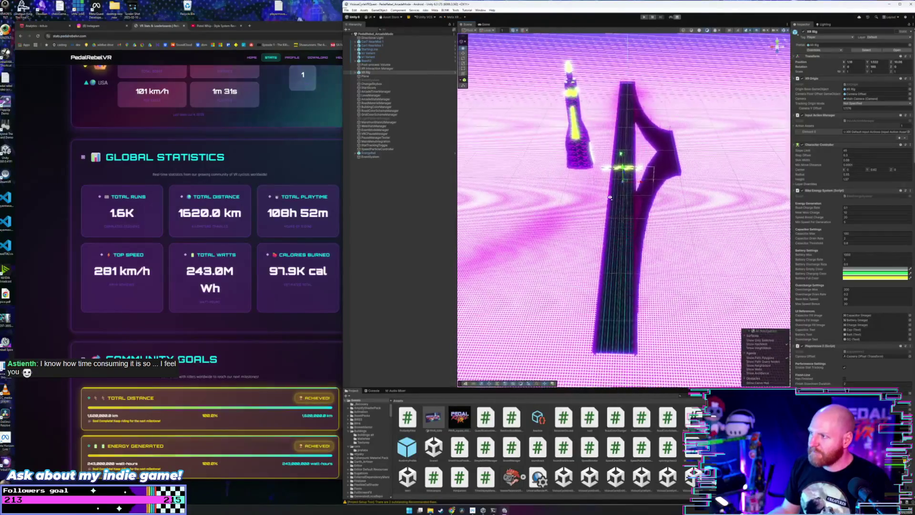
pyautogui.scroll(4, 612, 193)
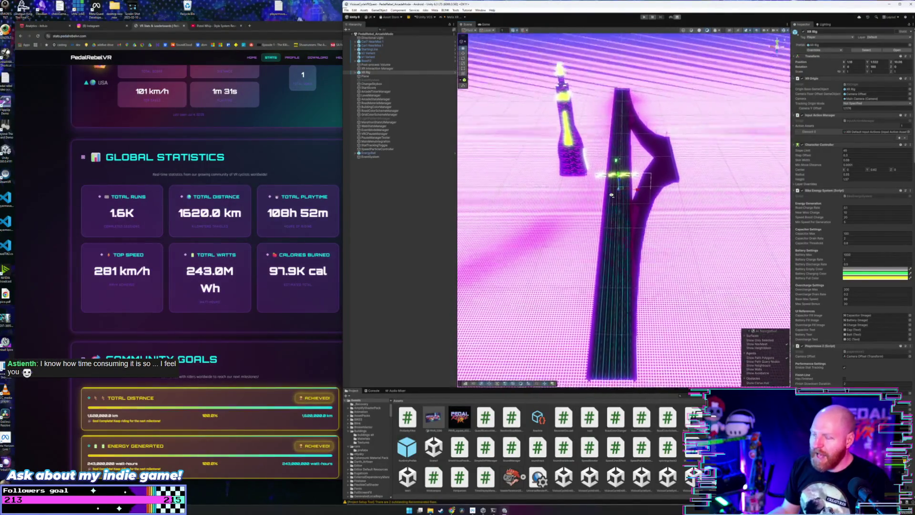
pyautogui.scroll(1, 614, 189)
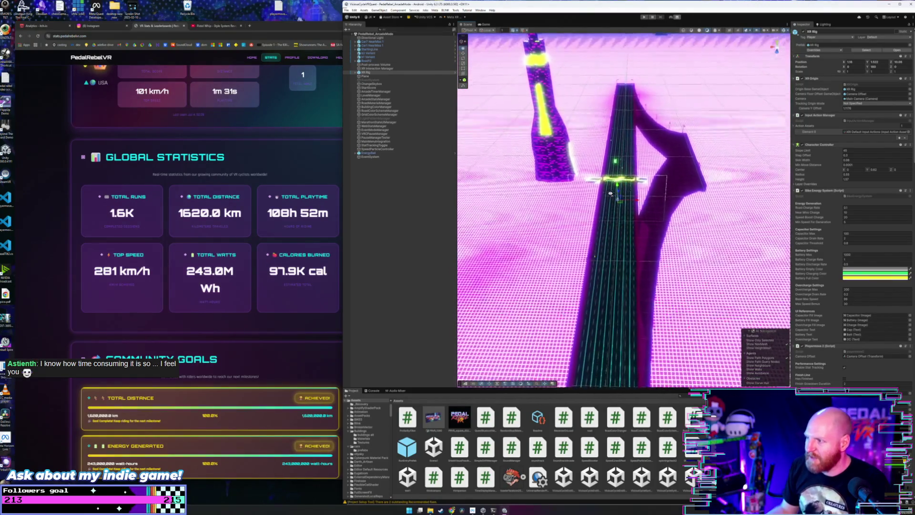
pyautogui.moveTo(611, 194)
pyautogui.mouseDown()
pyautogui.moveTo(608, 173)
pyautogui.moveTo(598, 176)
pyautogui.moveTo(608, 167)
pyautogui.mouseUp()
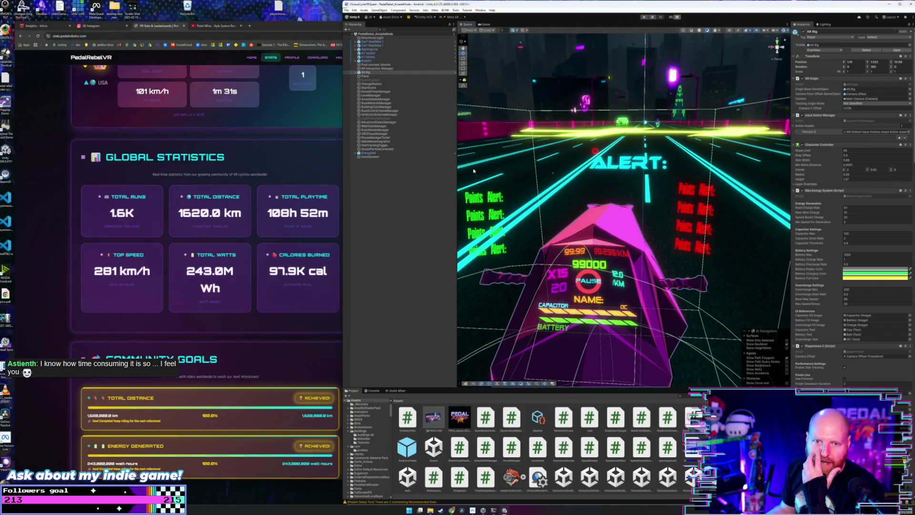
pyautogui.click(227, 212)
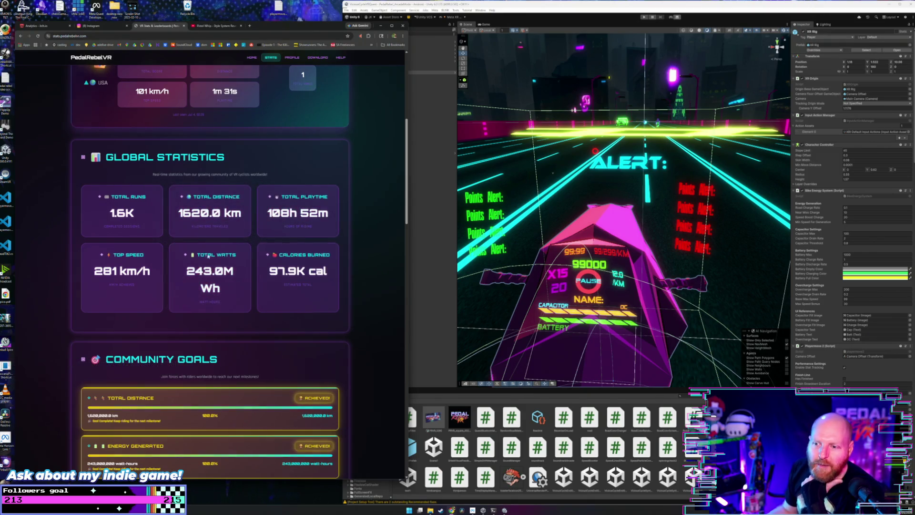
pyautogui.scroll(-1, 360, 214)
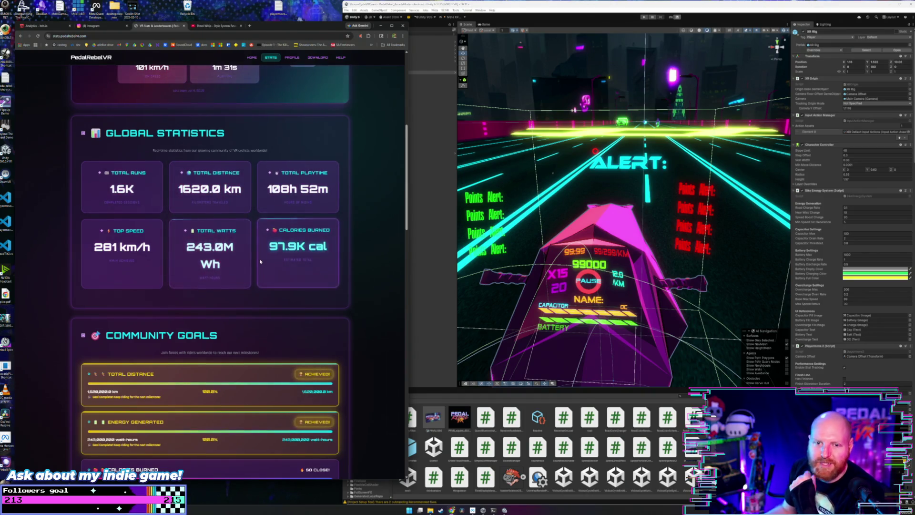
pyautogui.scroll(-3, 259, 262)
pyautogui.scroll(-2, 179, 277)
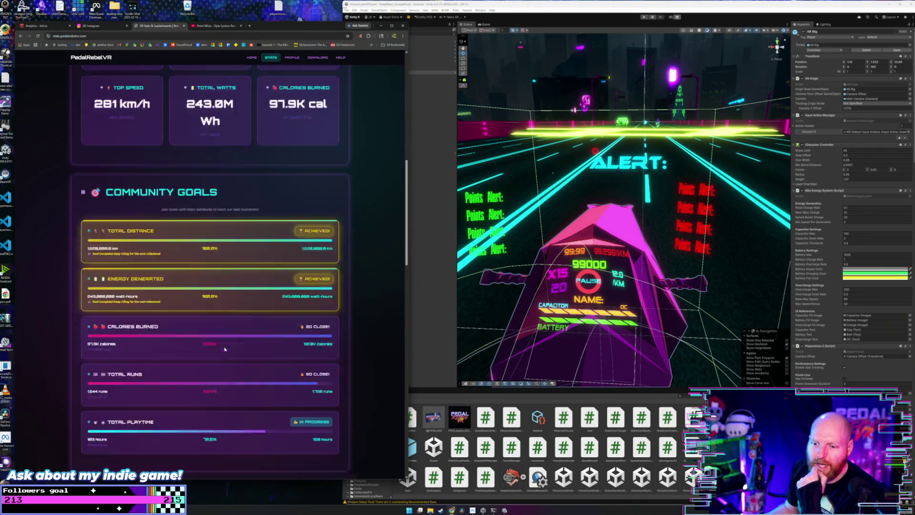
pyautogui.scroll(5, 285, 203)
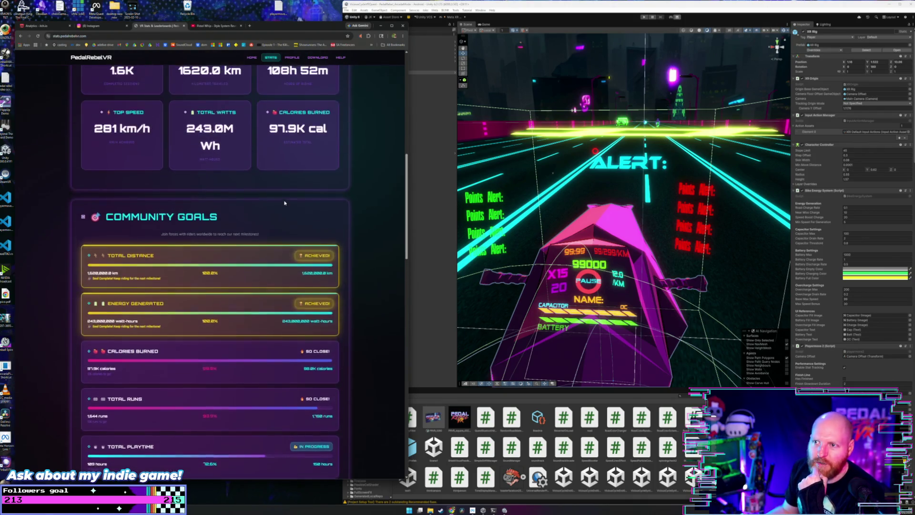
pyautogui.click(103, 35)
# Extend the site URL to load the player_profile.html page.
pyautogui.click(103, 34)
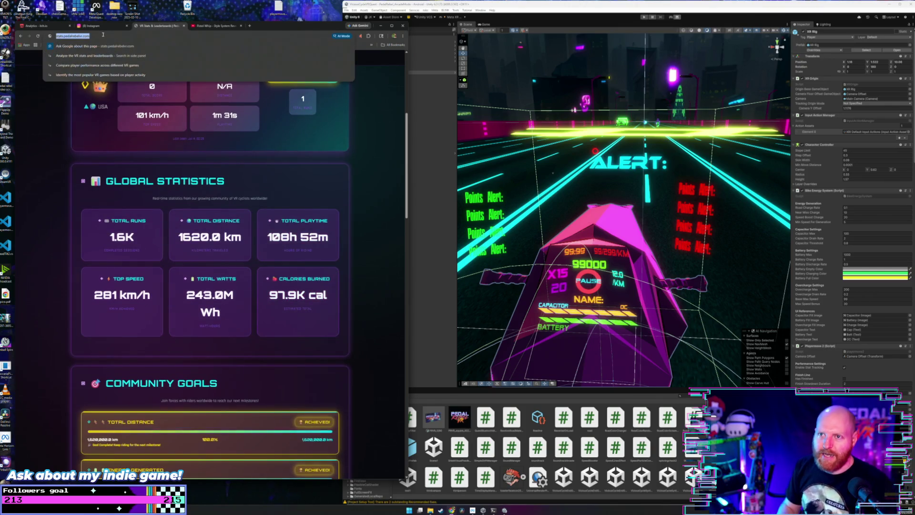
pyautogui.write('https://')
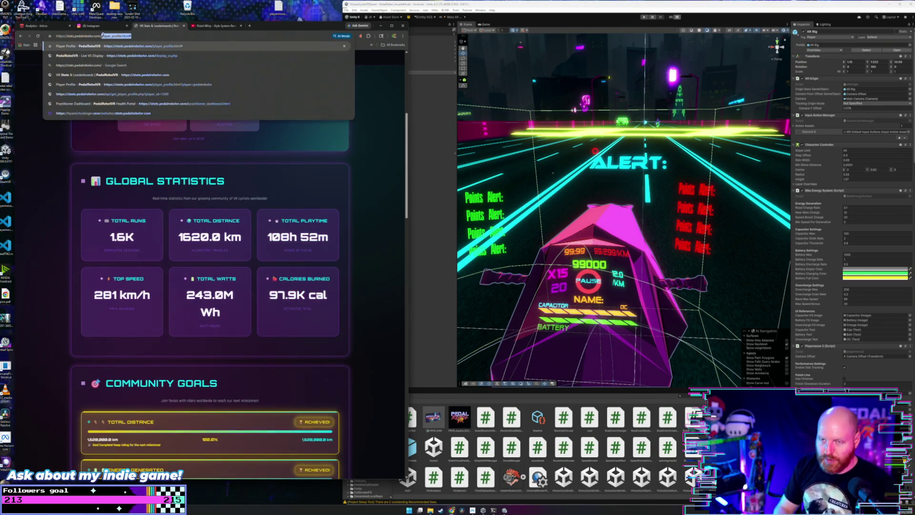
pyautogui.press('Return')
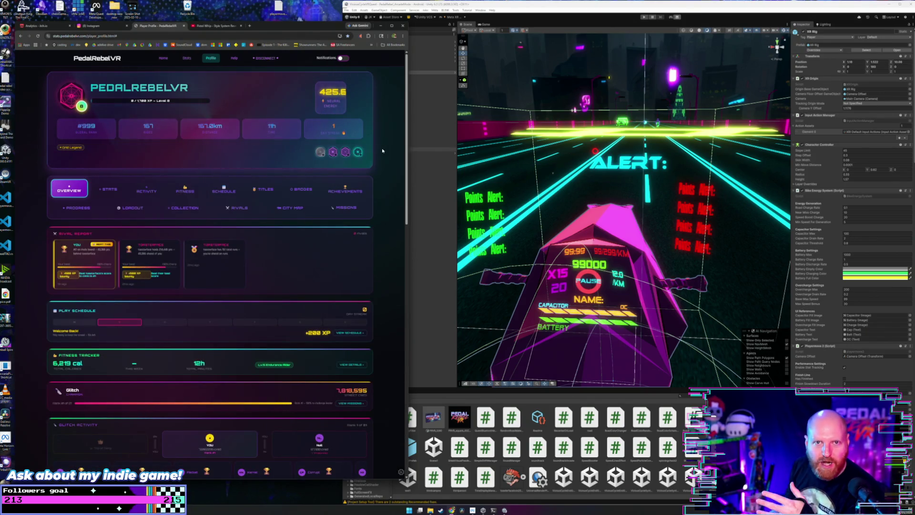
# Show the FITNESS tracker and highlight the 6,219 calories and 1301 figures.
pyautogui.click(190, 193)
pyautogui.scroll(-2, 285, 255)
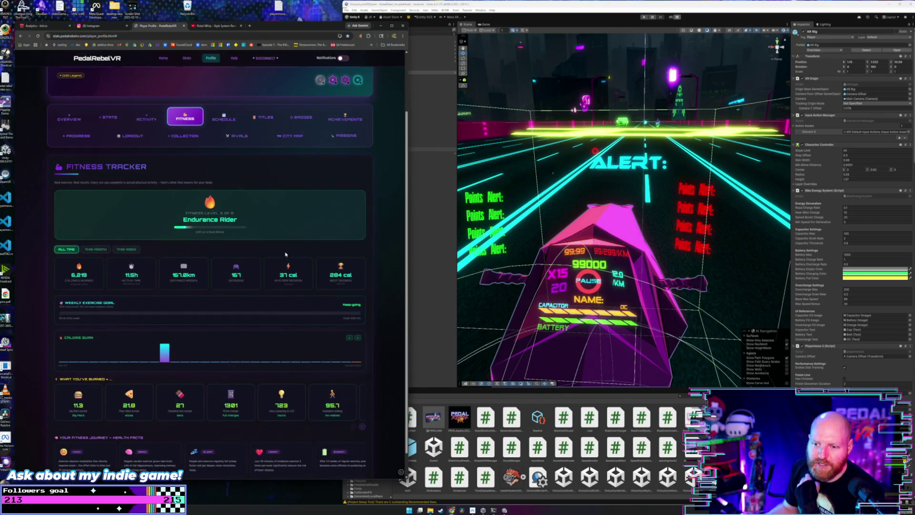
pyautogui.scroll(-1, 70, 253)
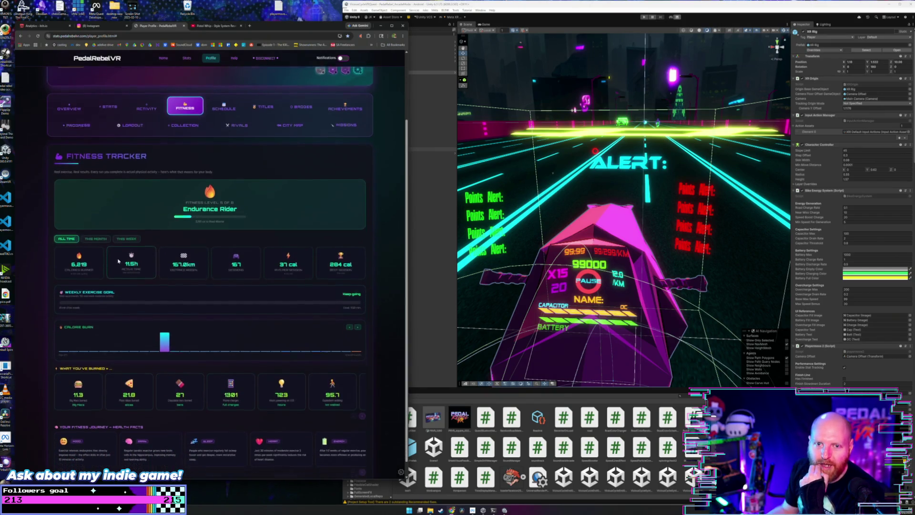
pyautogui.moveTo(65, 248); pyautogui.dragTo(94, 252)
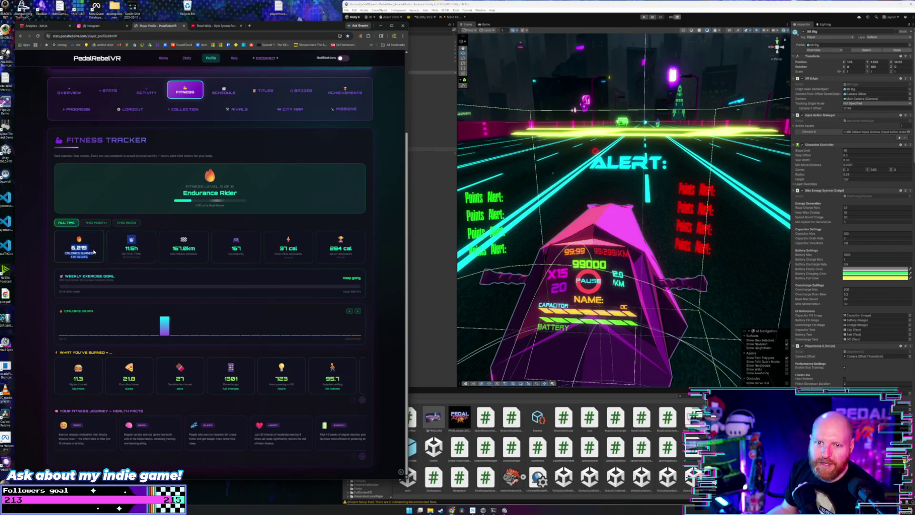
pyautogui.click(90, 380)
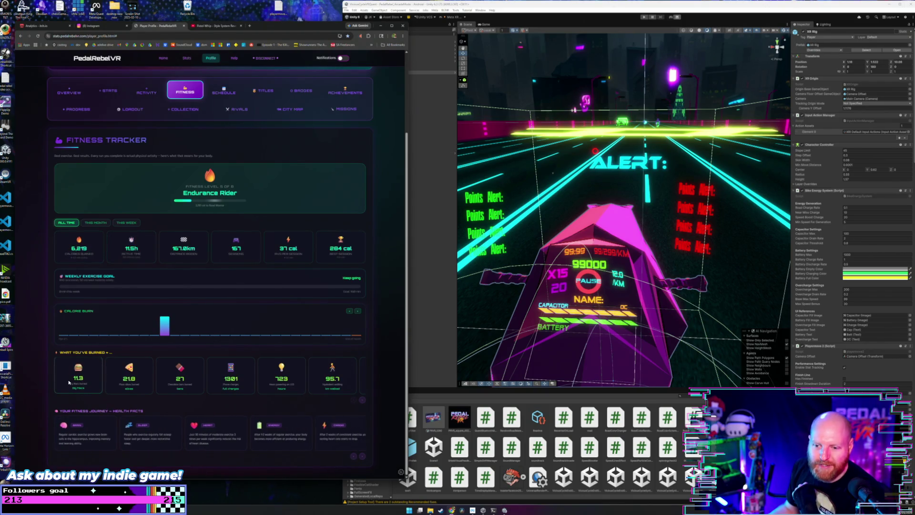
pyautogui.moveTo(224, 379); pyautogui.dragTo(249, 381)
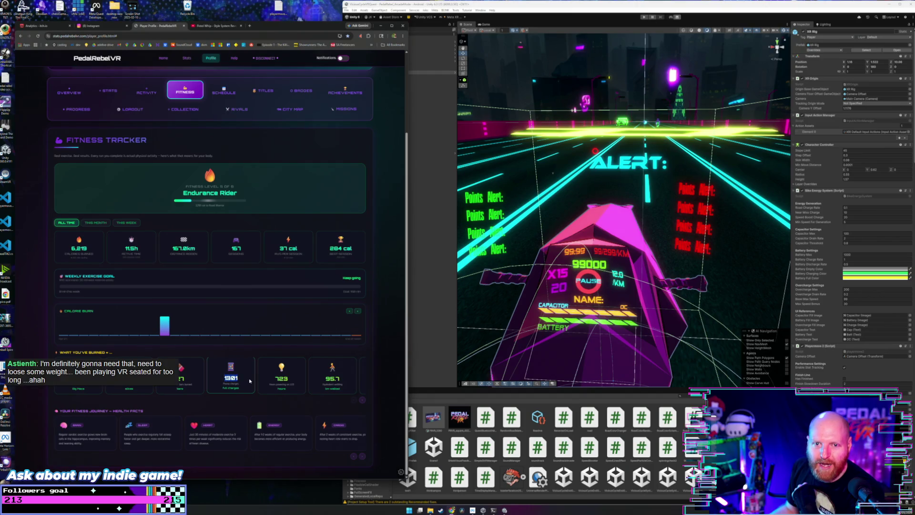
pyautogui.scroll(2, 244, 372)
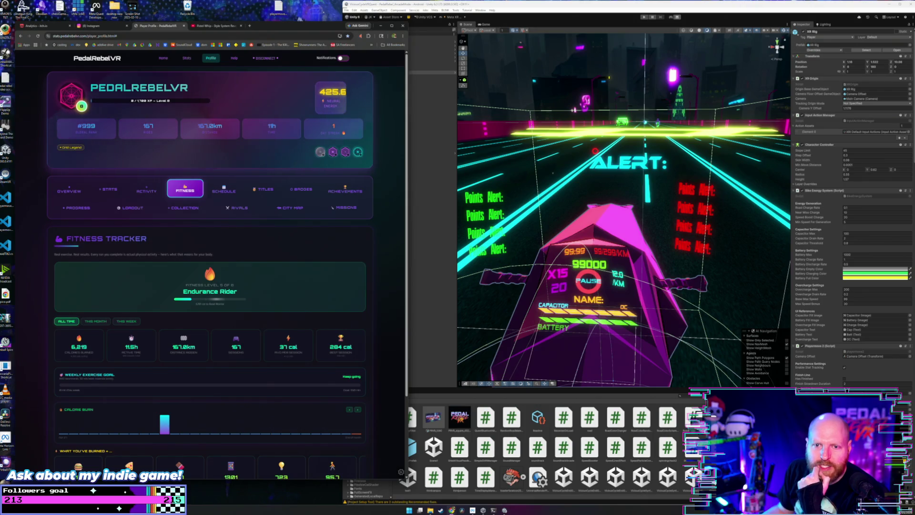
# Search Google Images for 'gamemaker' and preview the GameMaker Indie on Steam result.
pyautogui.click(250, 26)
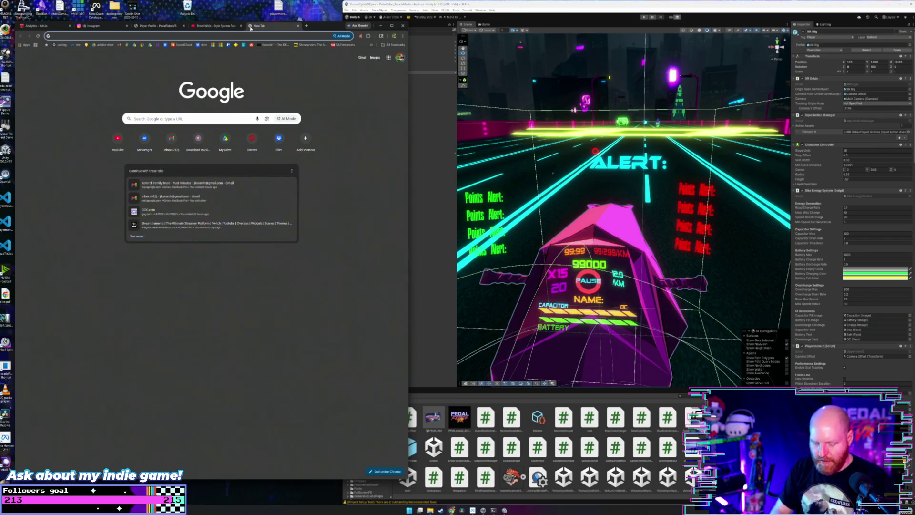
pyautogui.write('gamemaker')
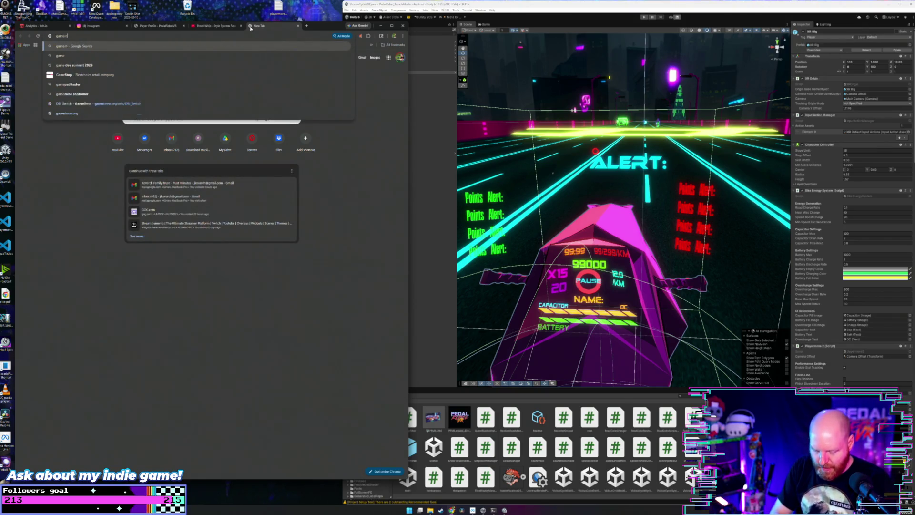
pyautogui.press('Return')
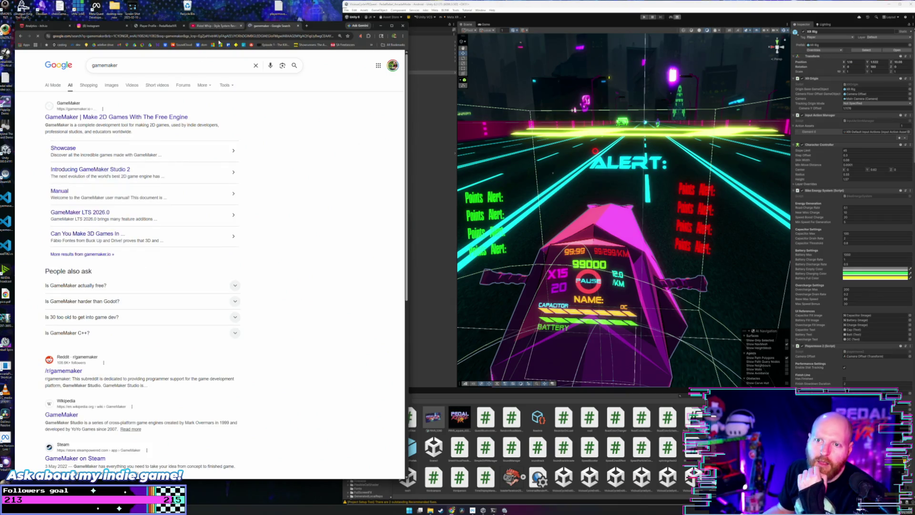
pyautogui.click(114, 85)
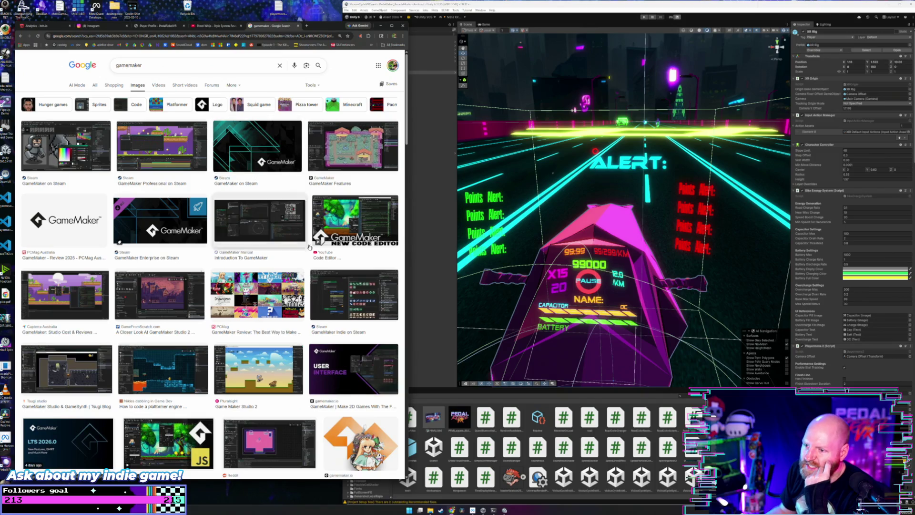
pyautogui.click(353, 299)
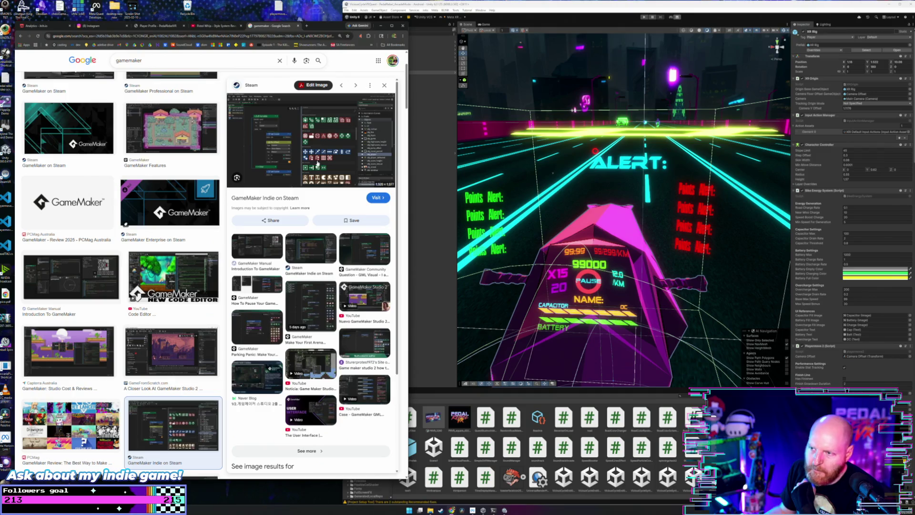
# View the GameMaker Indie Steam page's third screenshot full screen, then close that page.
pyautogui.click(329, 125)
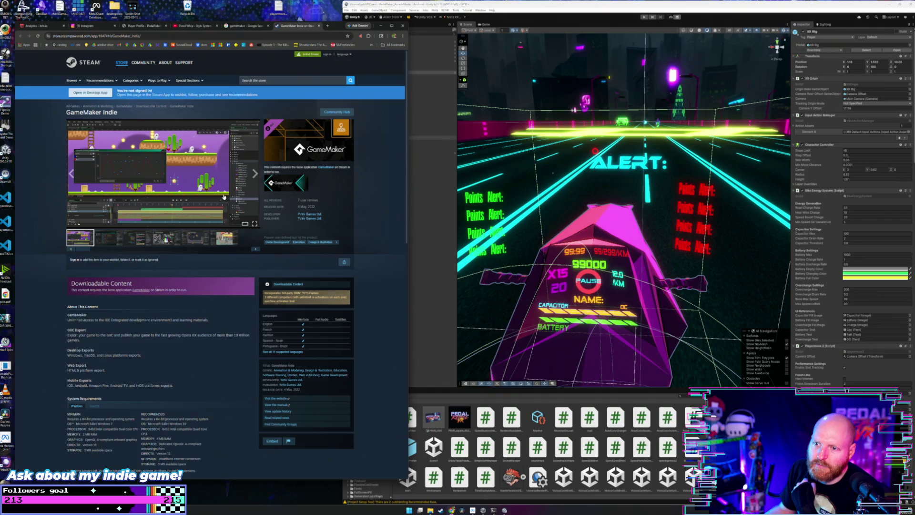
pyautogui.click(137, 241)
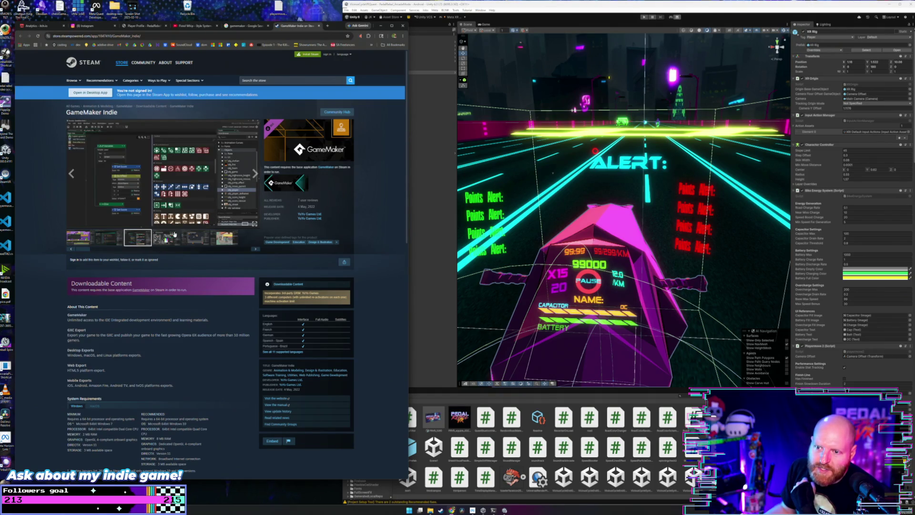
pyautogui.click(255, 225)
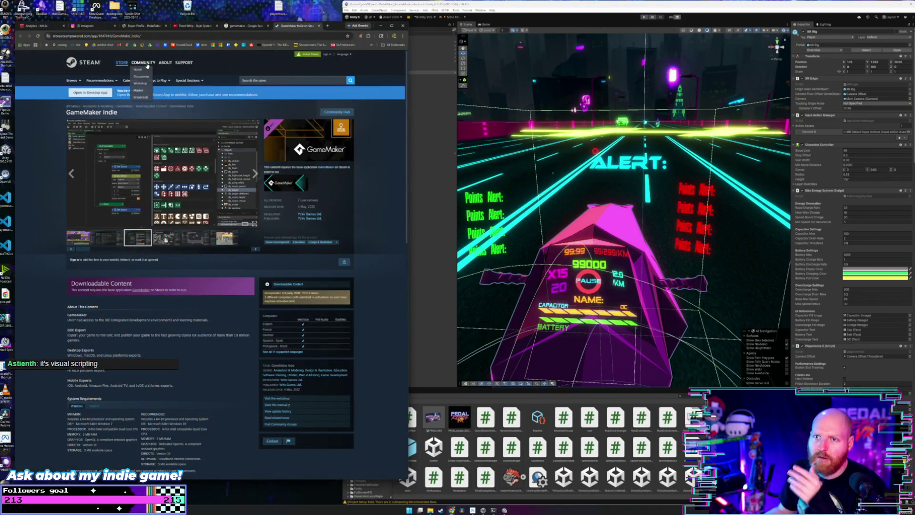
pyautogui.click(320, 26)
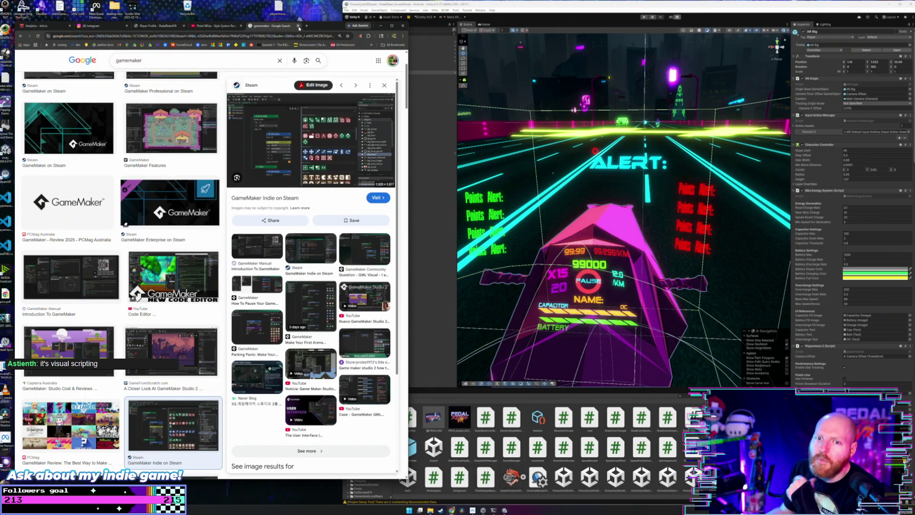
# Close the gamemaker search and Pistol Whip video tabs, leaving the Instagram expo post.
pyautogui.click(298, 26)
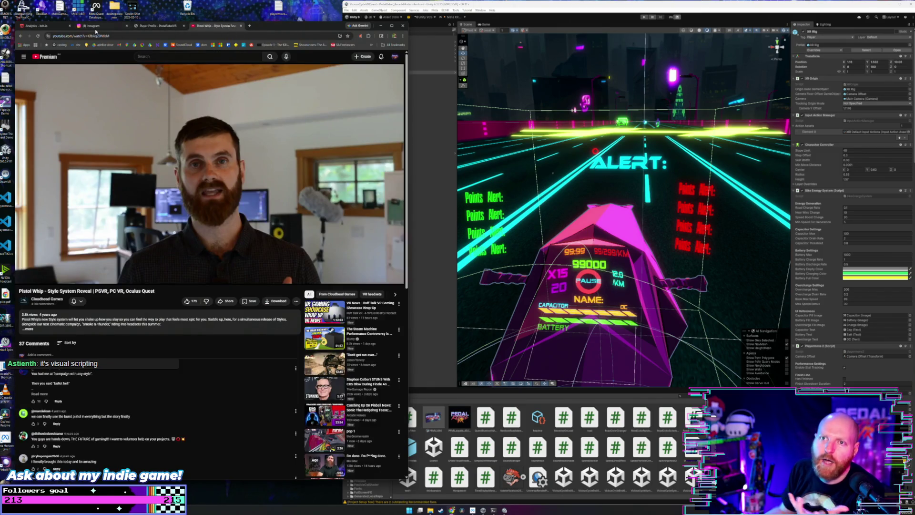
pyautogui.click(242, 26)
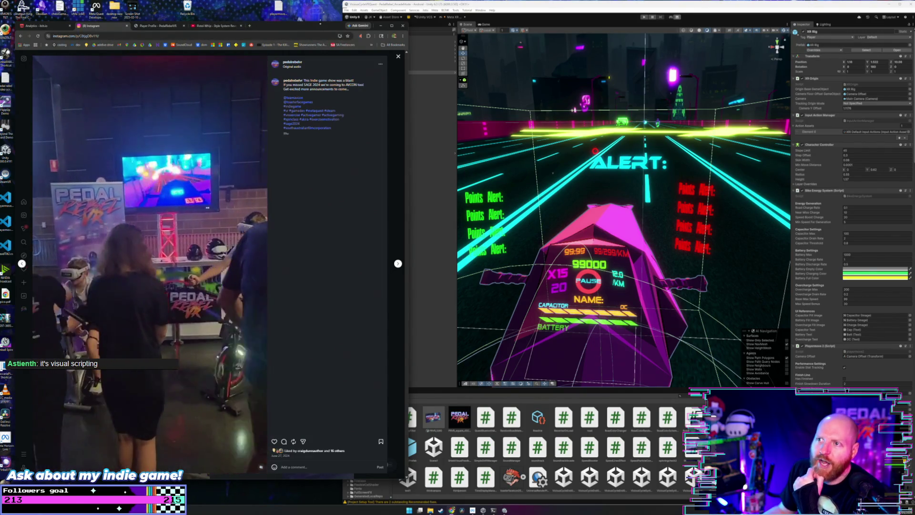
pyautogui.moveTo(320, 23); pyautogui.dragTo(318, 25)
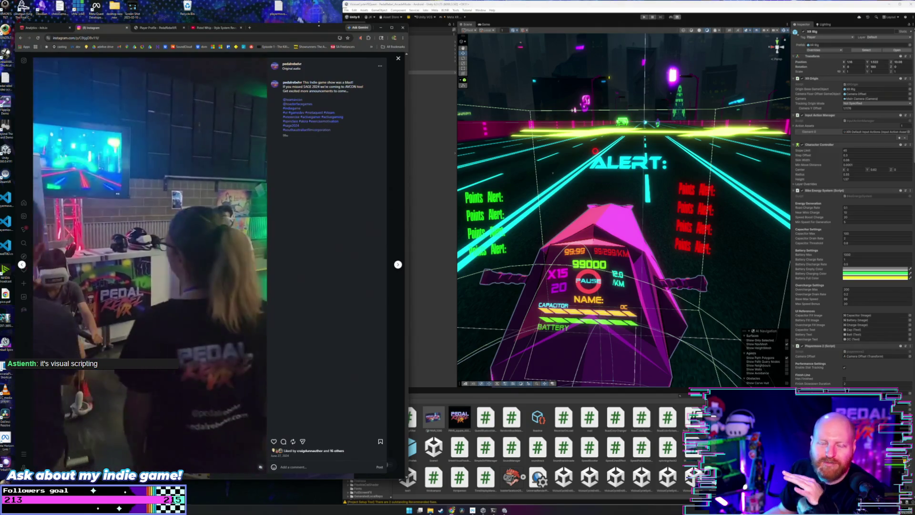
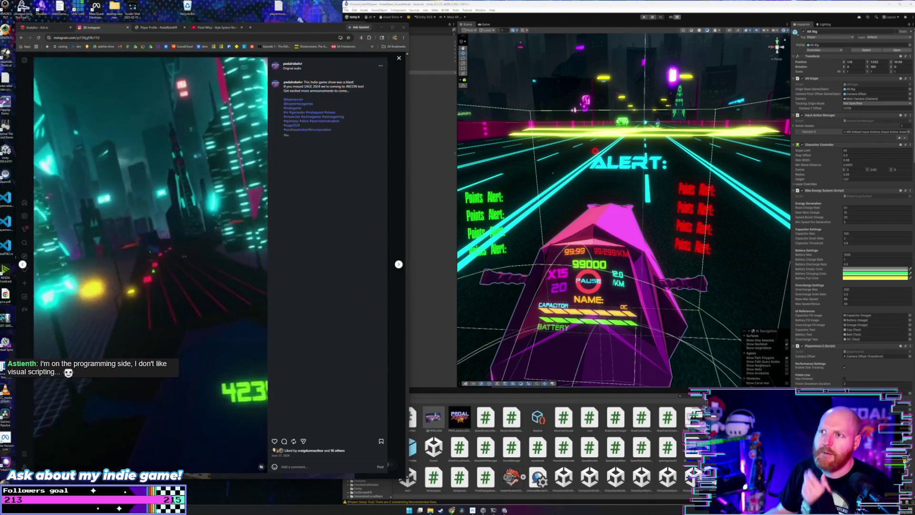
# Watch the Pedal Rebel VR SAGE 2024 Instagram reel, then bring the Unity editor forward.
pyautogui.click(477, 7)
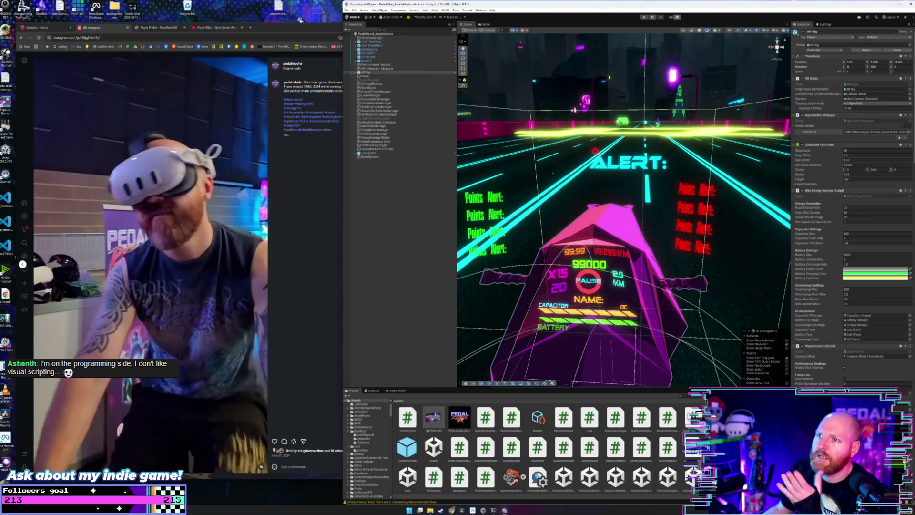
pyautogui.click(306, 27)
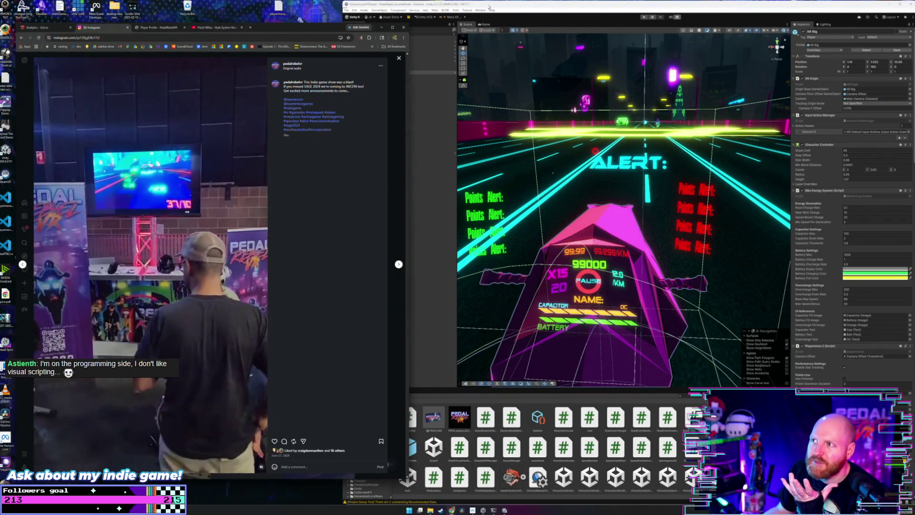
pyautogui.click(342, 24)
pyautogui.click(205, 80)
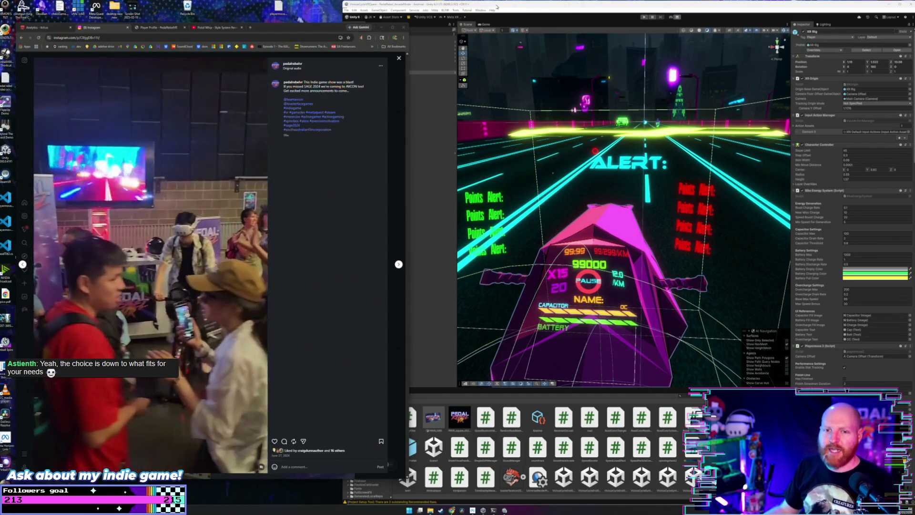
pyautogui.click(497, 9)
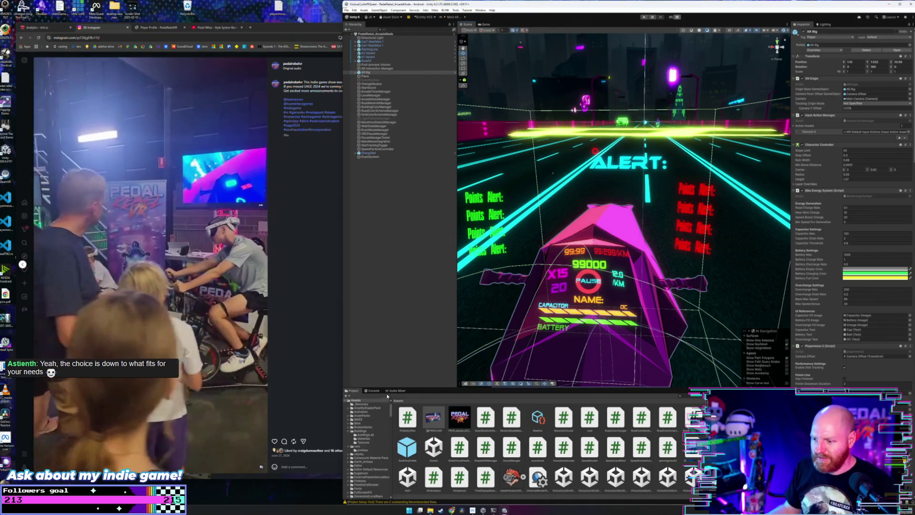
# Show the Main mixer in Unity's Audio Mixer, then switch between Unity and the Instagram indie-show post.
pyautogui.click(395, 390)
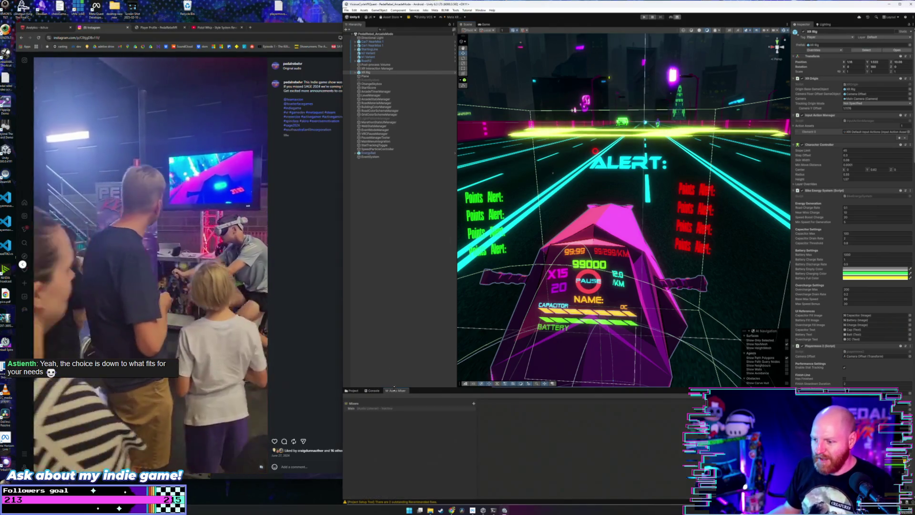
pyautogui.click(360, 409)
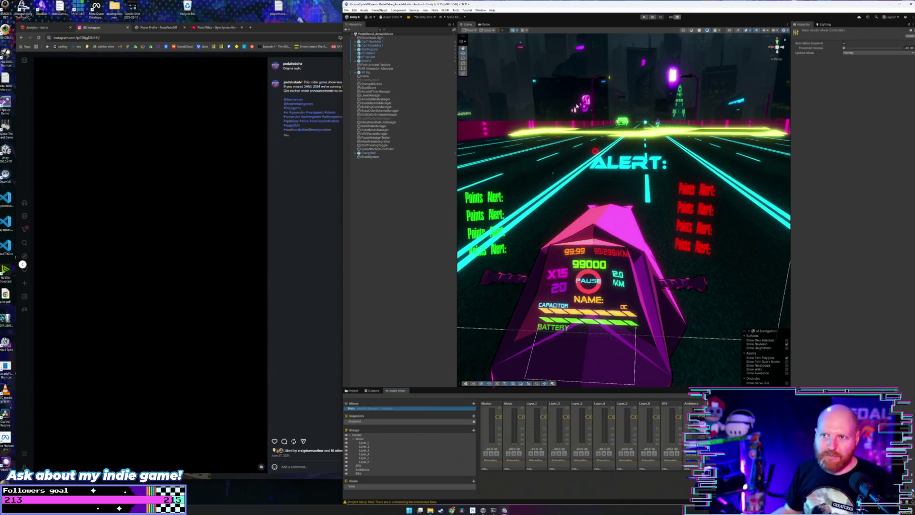
pyautogui.click(320, 24)
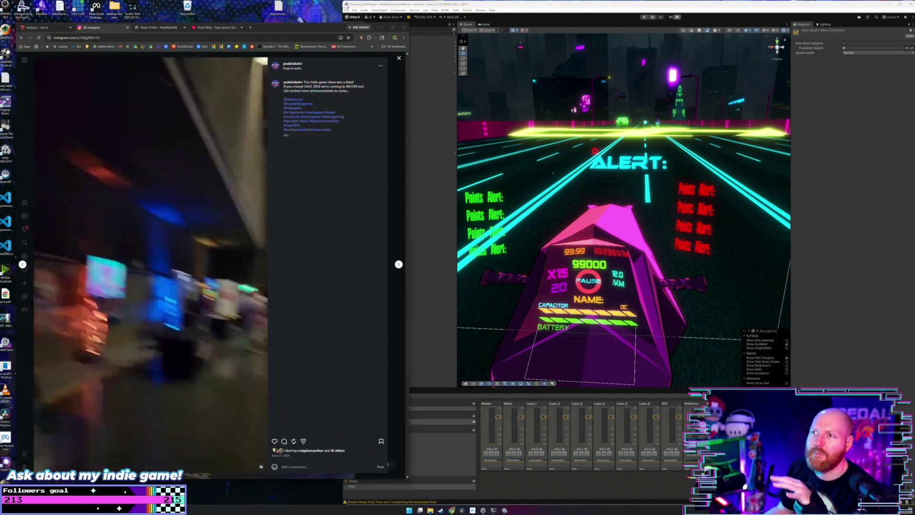
pyautogui.click(461, 7)
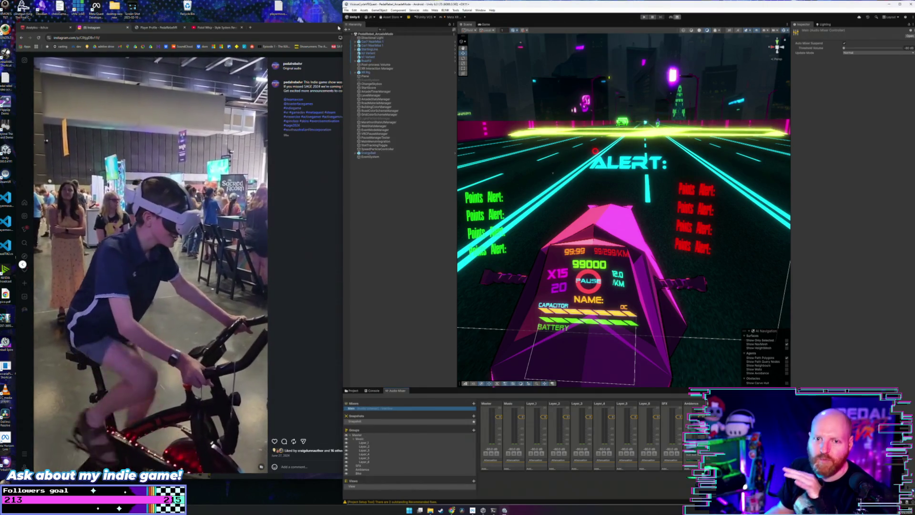
pyautogui.click(308, 15)
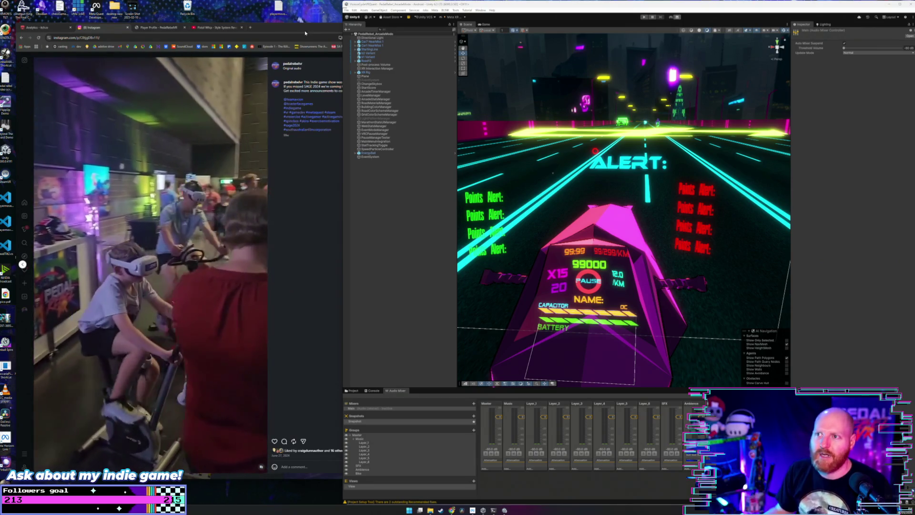
pyautogui.click(305, 32)
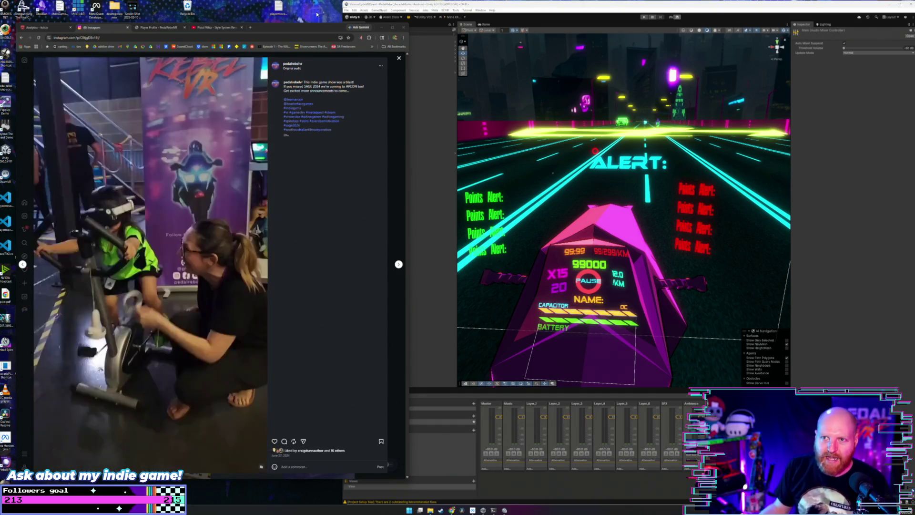
pyautogui.click(497, 6)
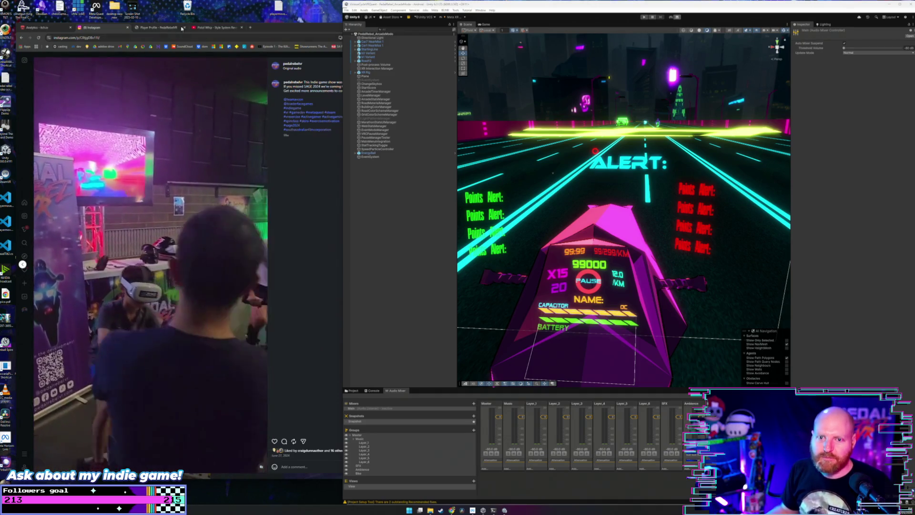
pyautogui.click(269, 28)
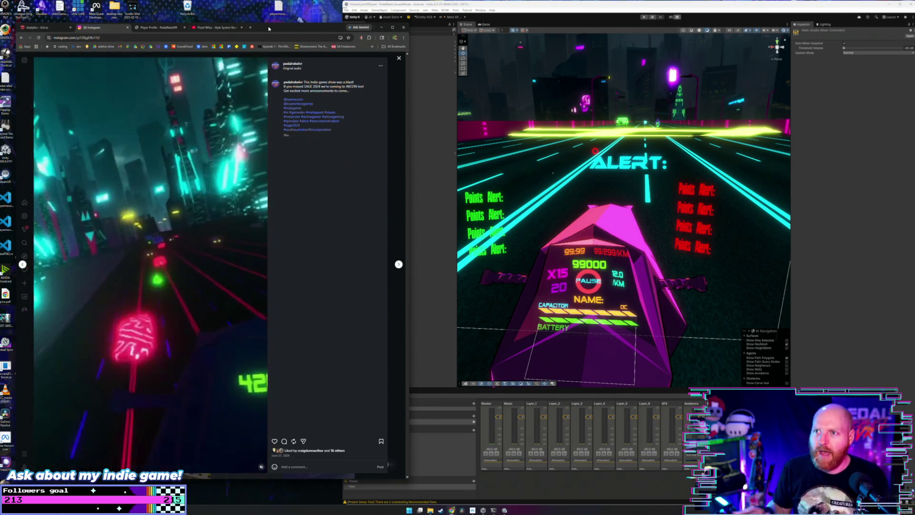
# Search 'neon seul outrun' in a new tab and open the Neon Seoul: Outrun Steam page.
pyautogui.click(250, 28)
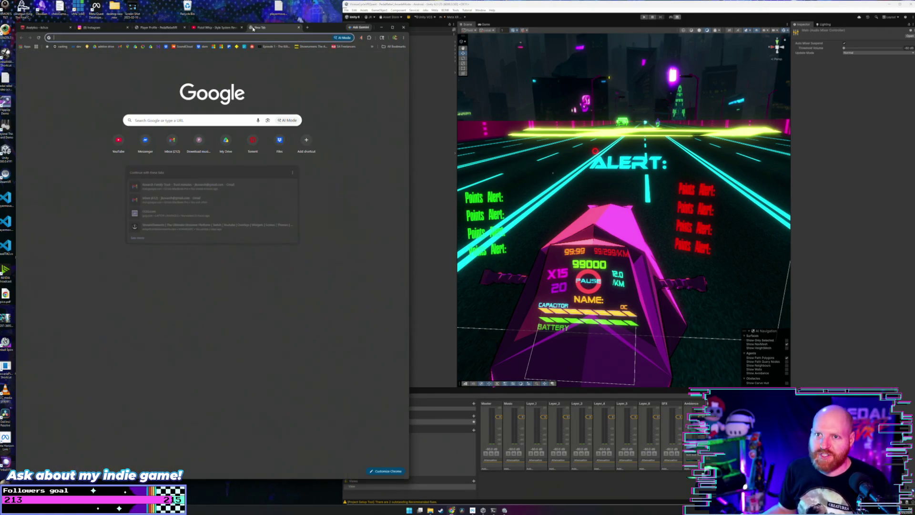
pyautogui.write('neon')
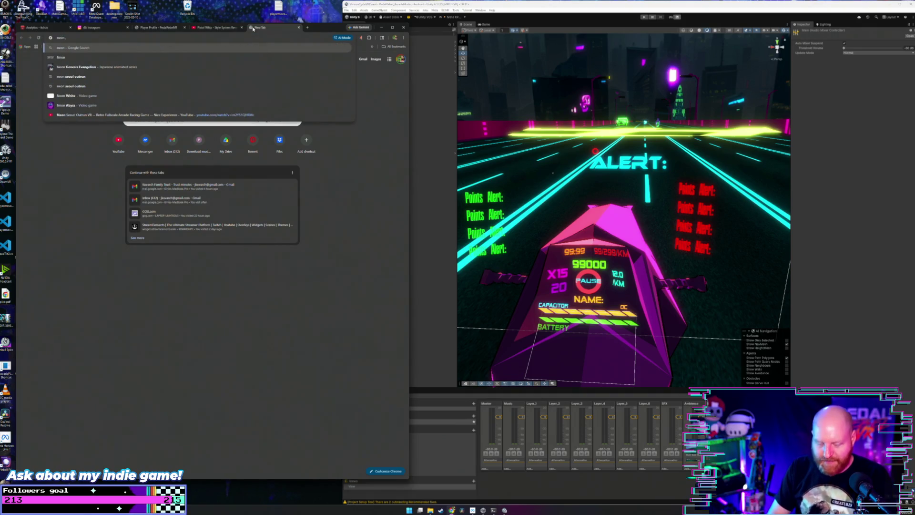
pyautogui.write(' seul')
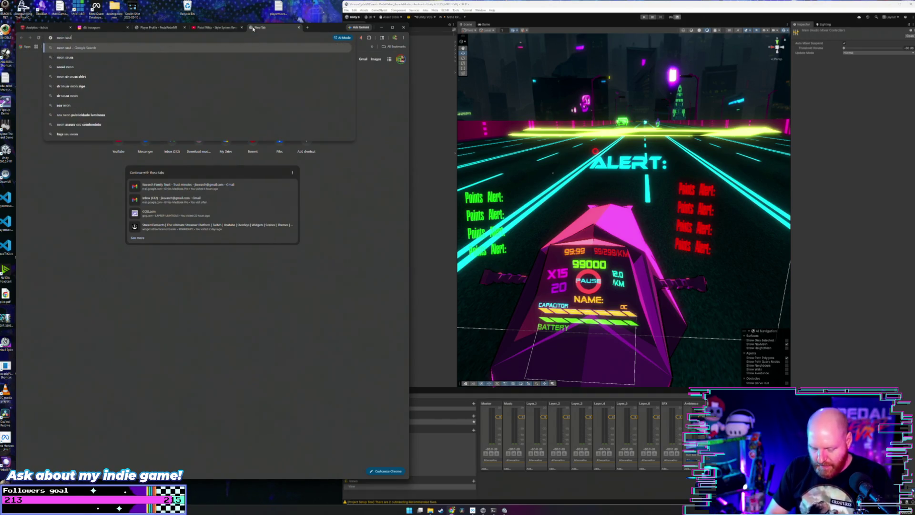
pyautogui.write(' outrun')
pyautogui.press('Return')
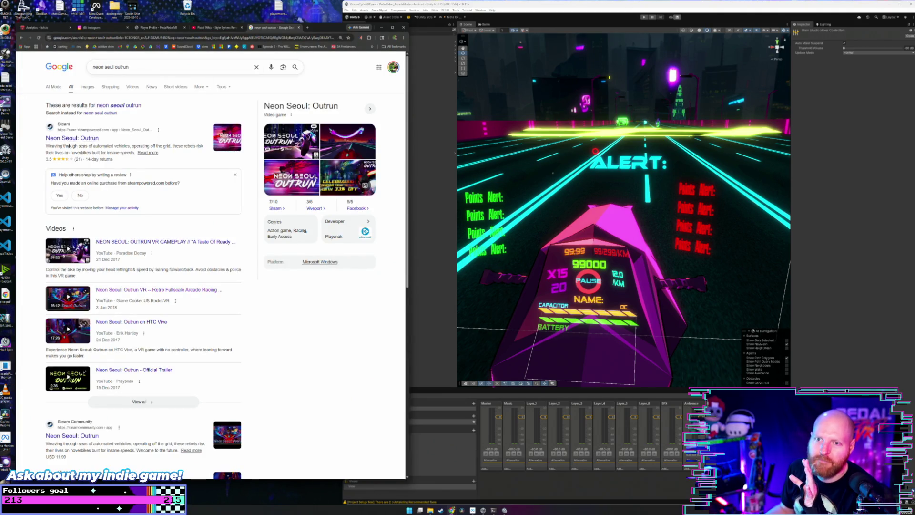
pyautogui.click(96, 138)
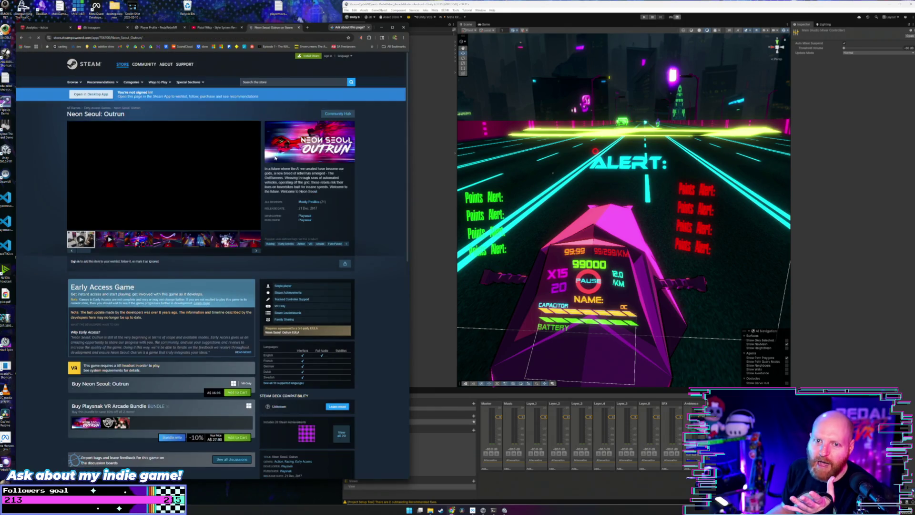
# Play the Neon Seoul: Outrun store trailer full screen through to the Playsnak logo.
pyautogui.click(255, 226)
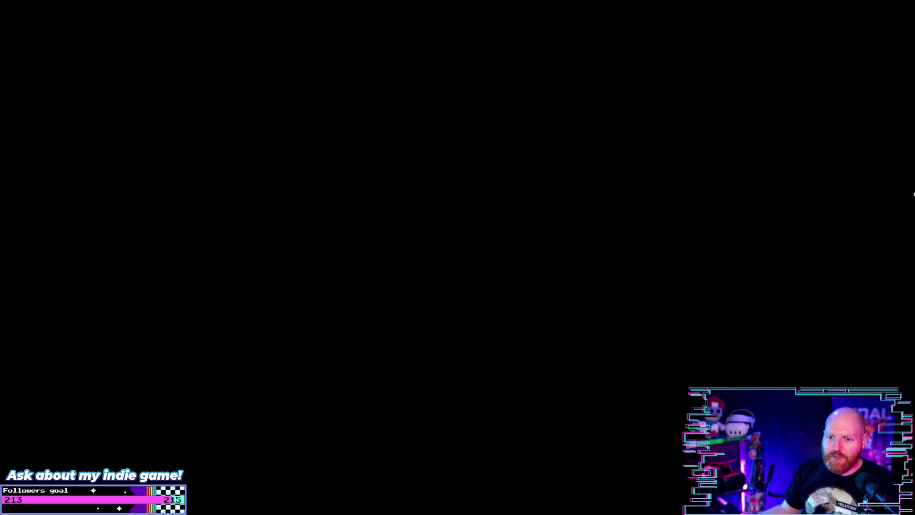
# Exit the full-screen viewer back to the Neon Seoul: Outrun store page.
pyautogui.moveTo(732, 281)
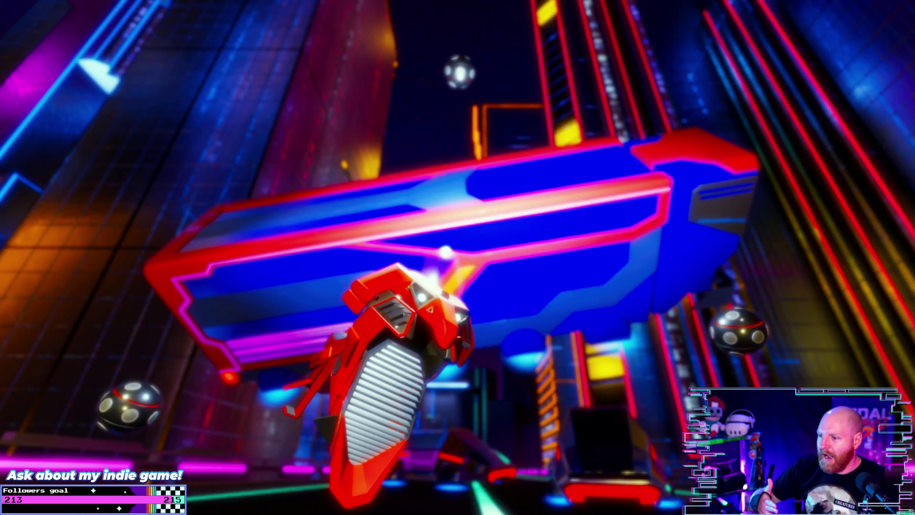
pyautogui.moveTo(873, 235)
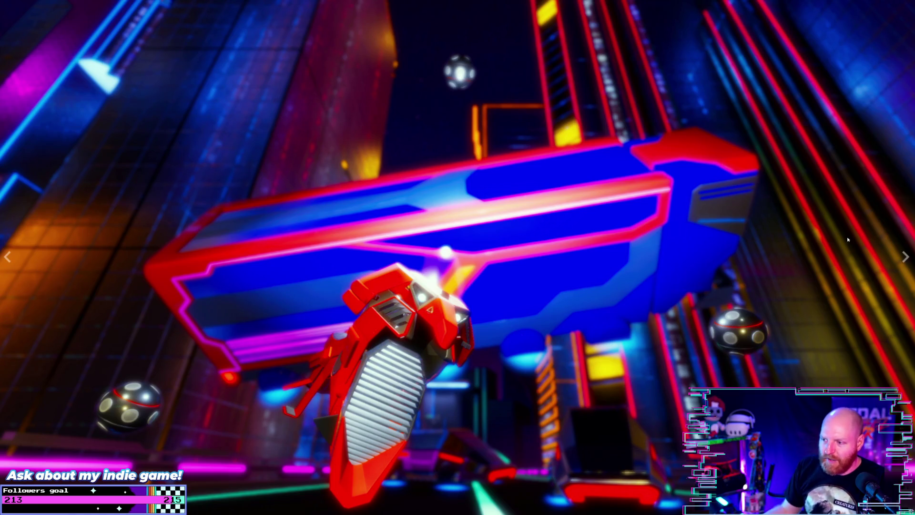
pyautogui.press('Escape')
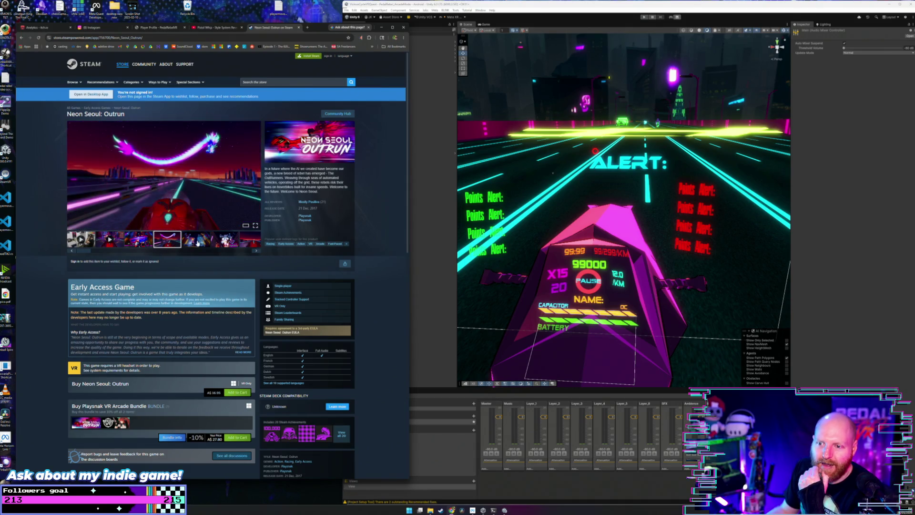
# View the city, fireworks Level 3 and red-car screenshots, briefly switching to Unity and back.
pyautogui.click(198, 243)
pyautogui.click(225, 239)
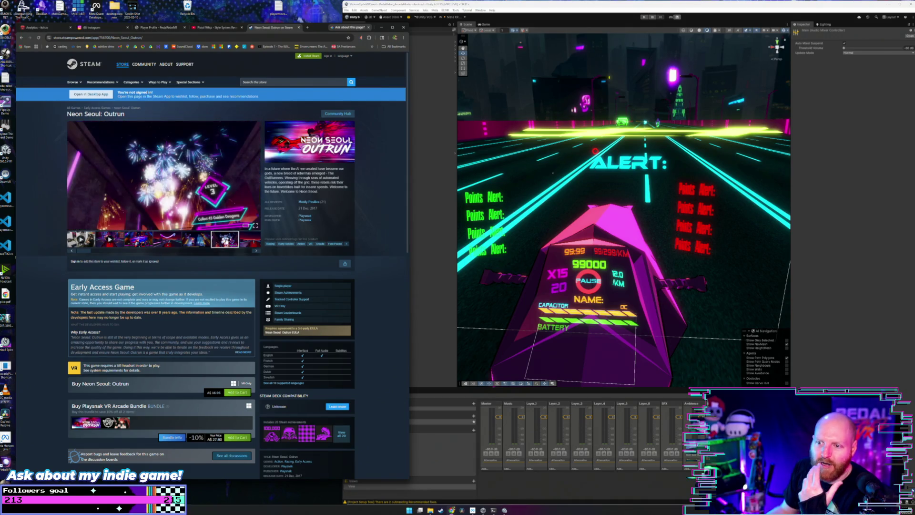
pyautogui.click(252, 247)
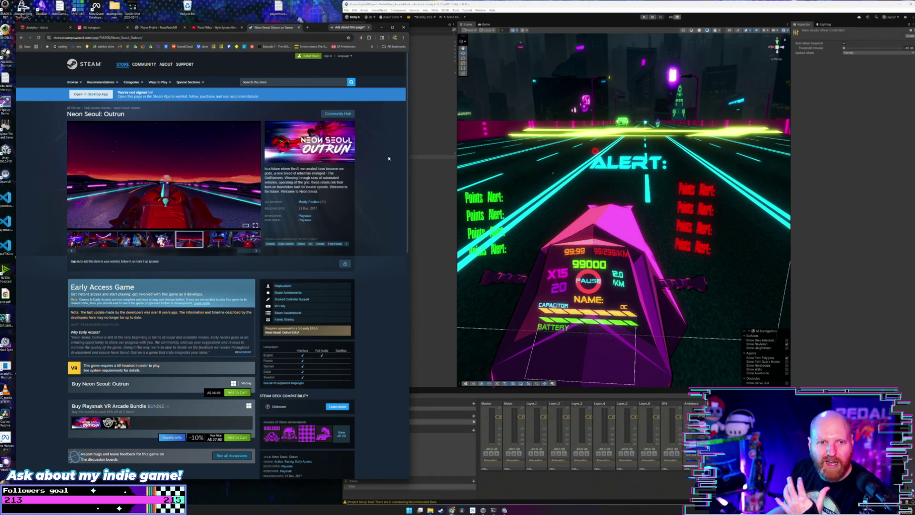
pyautogui.click(419, 17)
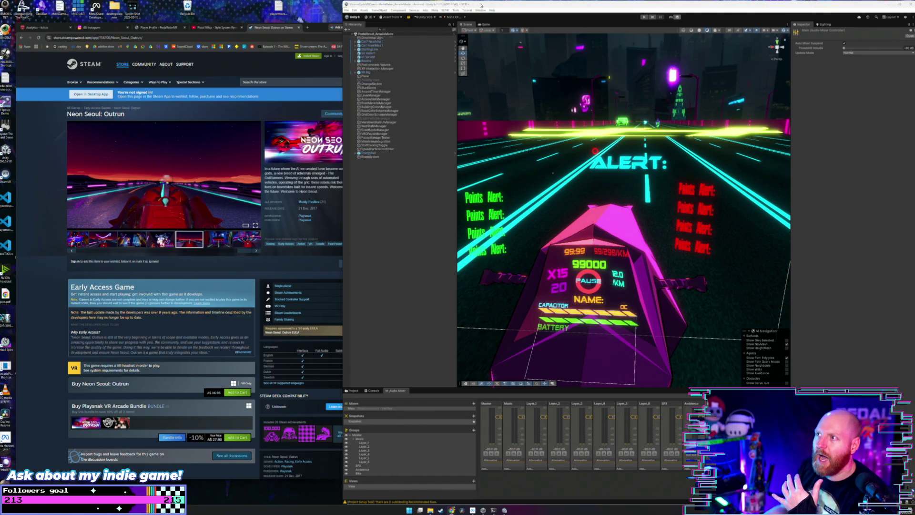
pyautogui.click(266, 56)
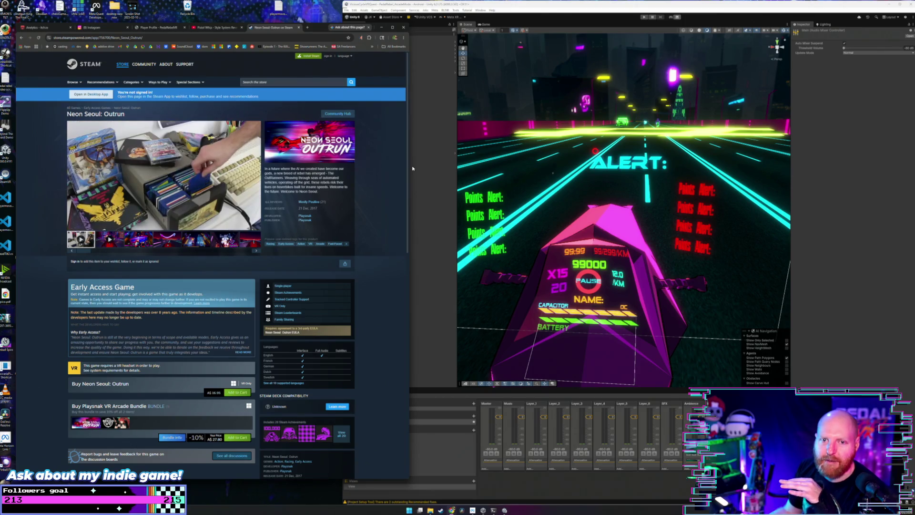
# Close the Neon Seoul: Outrun store tab and make the browser window slightly narrower and higher.
pyautogui.click(300, 28)
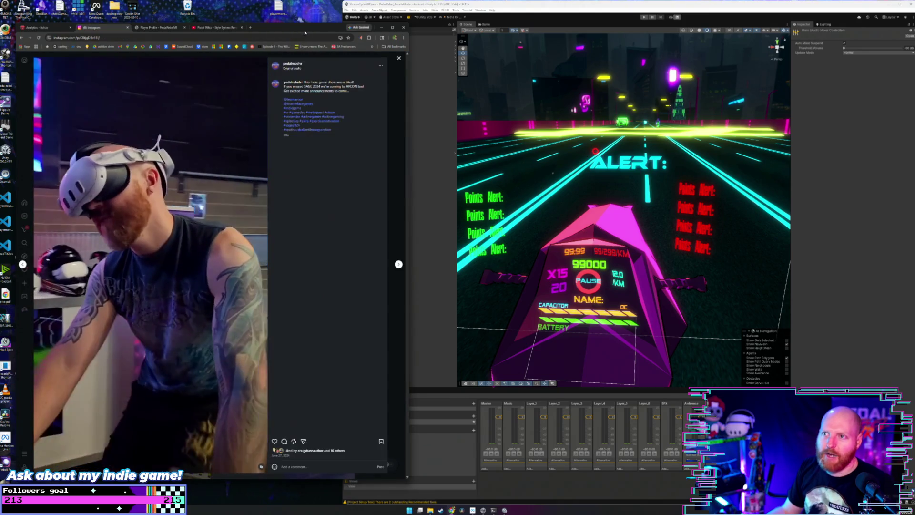
pyautogui.moveTo(413, 145); pyautogui.dragTo(387, 145)
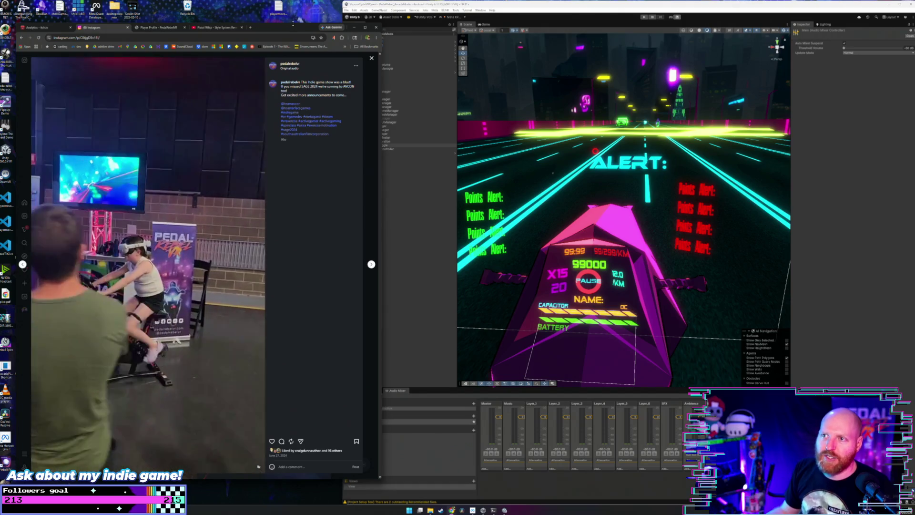
pyautogui.moveTo(293, 24); pyautogui.dragTo(293, 23)
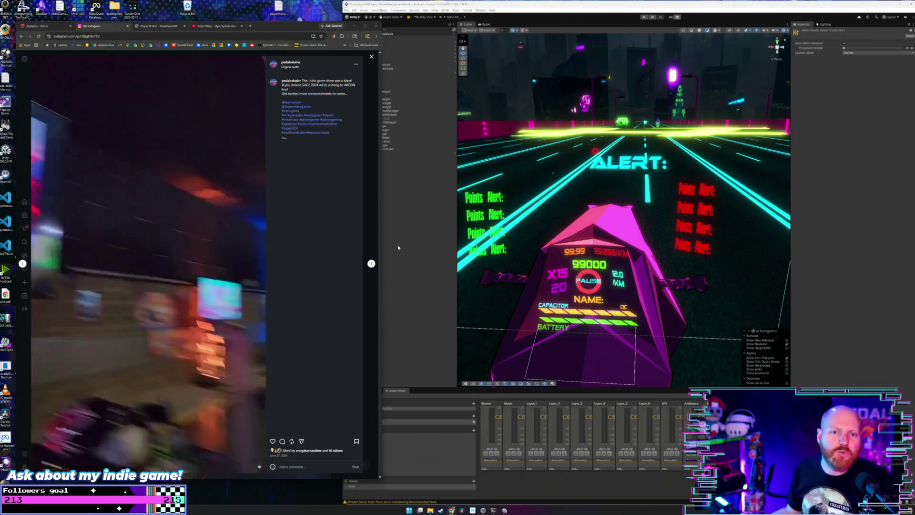
# Bring the Instagram VR bike reel back over Unity, then open a new blank tab.
pyautogui.click(398, 247)
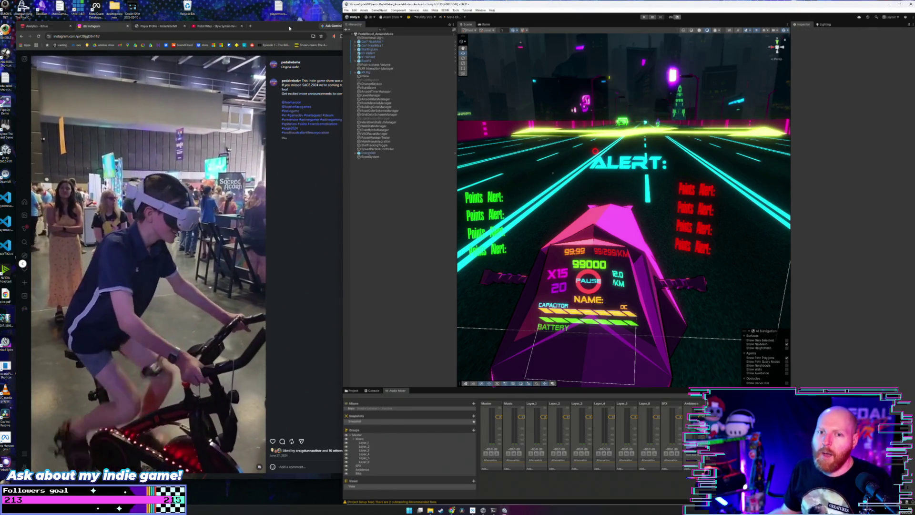
pyautogui.click(289, 28)
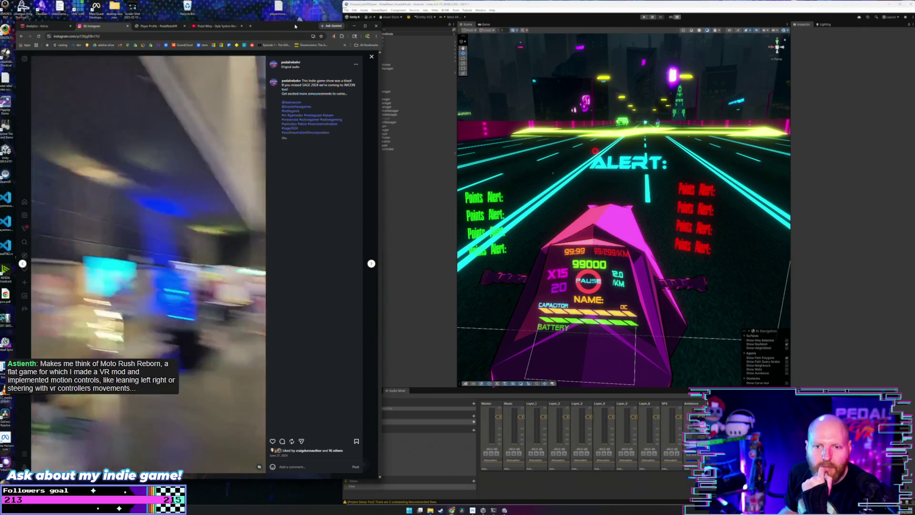
pyautogui.click(250, 27)
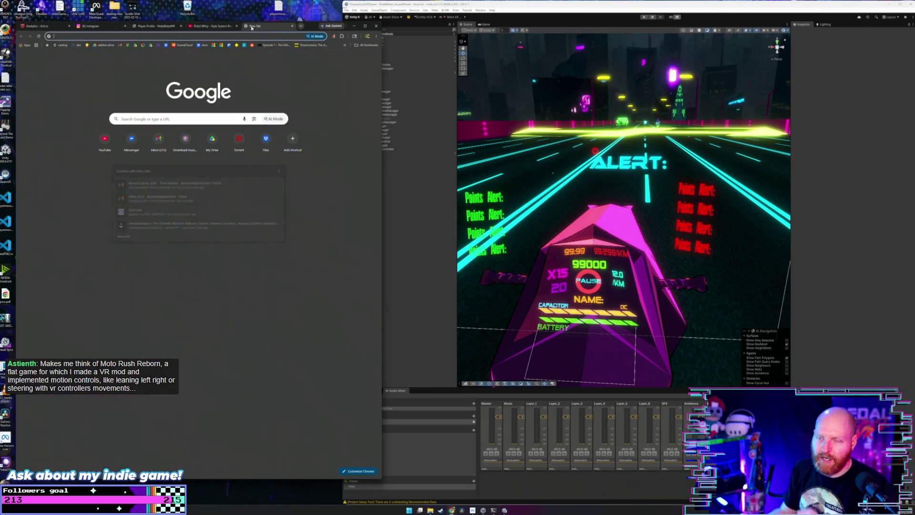
# Search Google for Moto Rush Reborn, entering 'moto rush rebourn'.
pyautogui.write('mo')
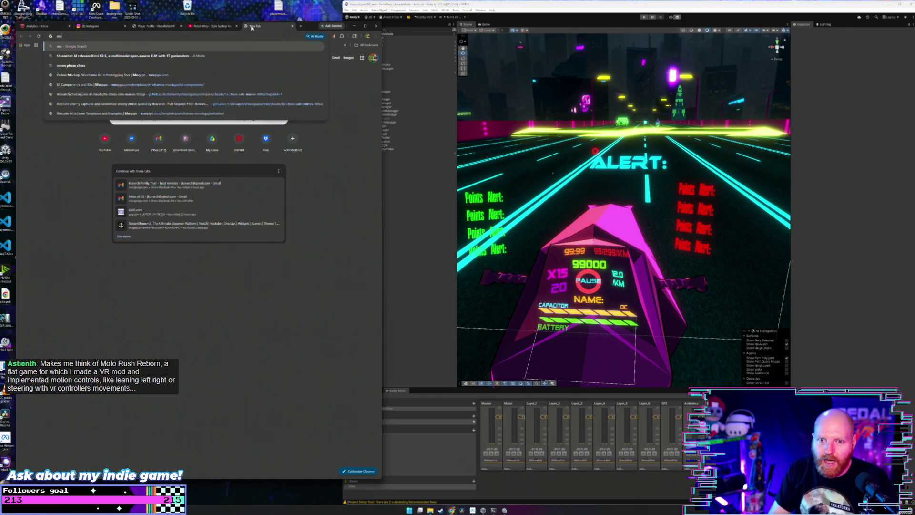
pyautogui.press('BackSpace')
pyautogui.write('oto rush rebour')
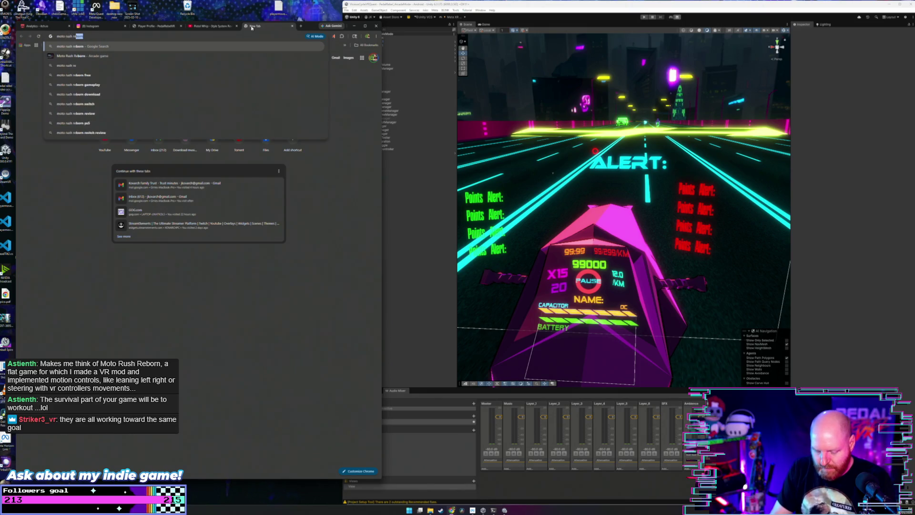
pyautogui.write('n')
pyautogui.press('Return')
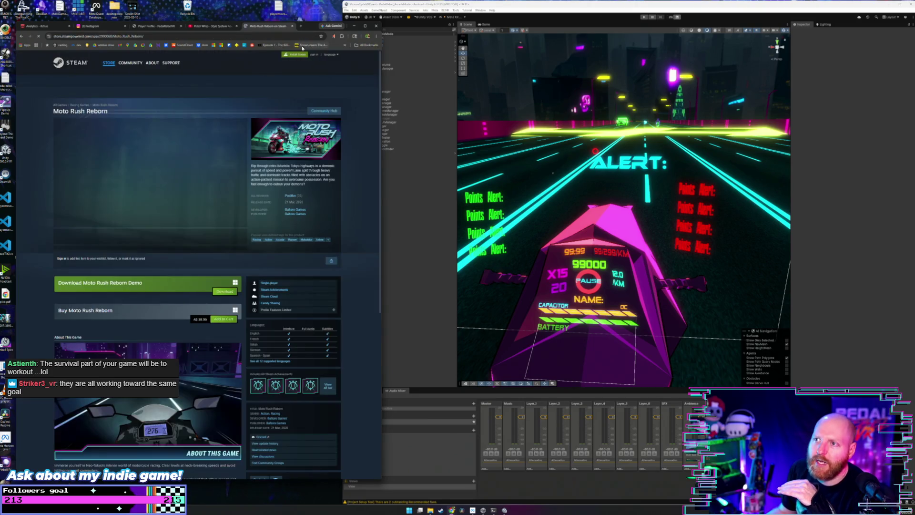
pyautogui.click(215, 26)
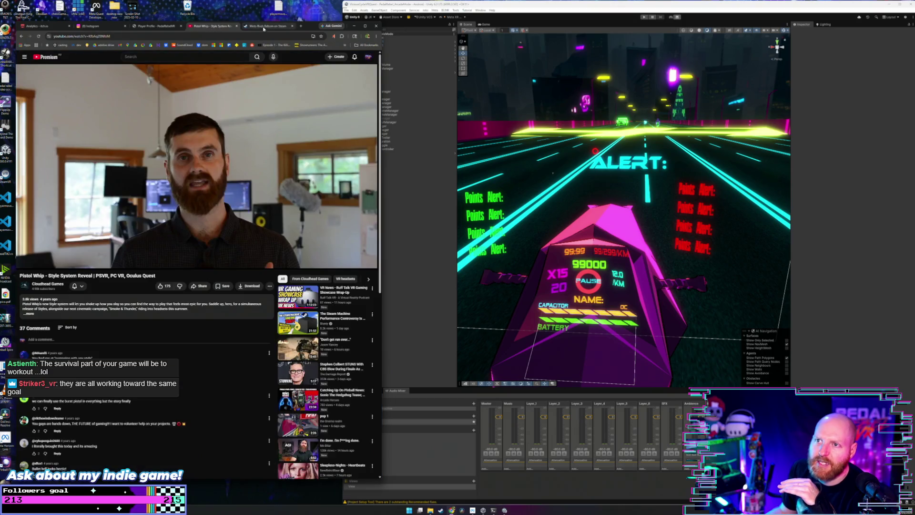
pyautogui.click(148, 27)
pyautogui.click(89, 27)
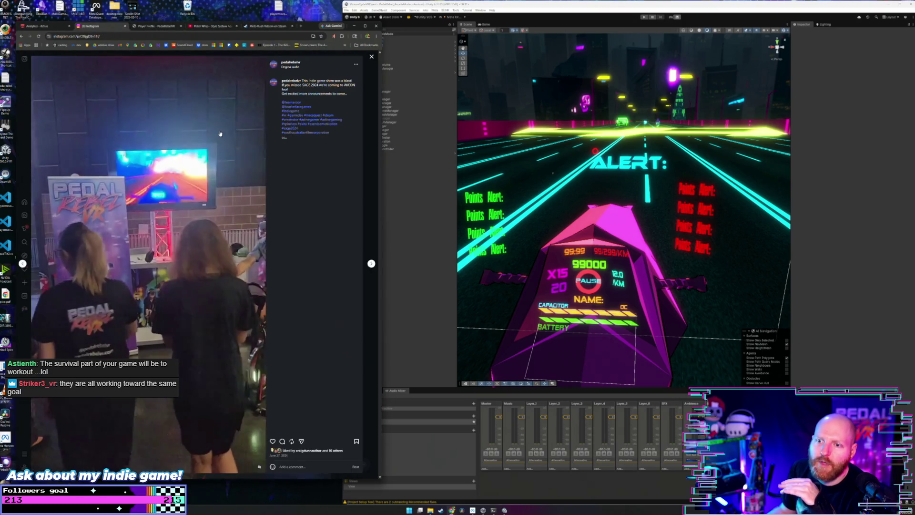
pyautogui.click(272, 26)
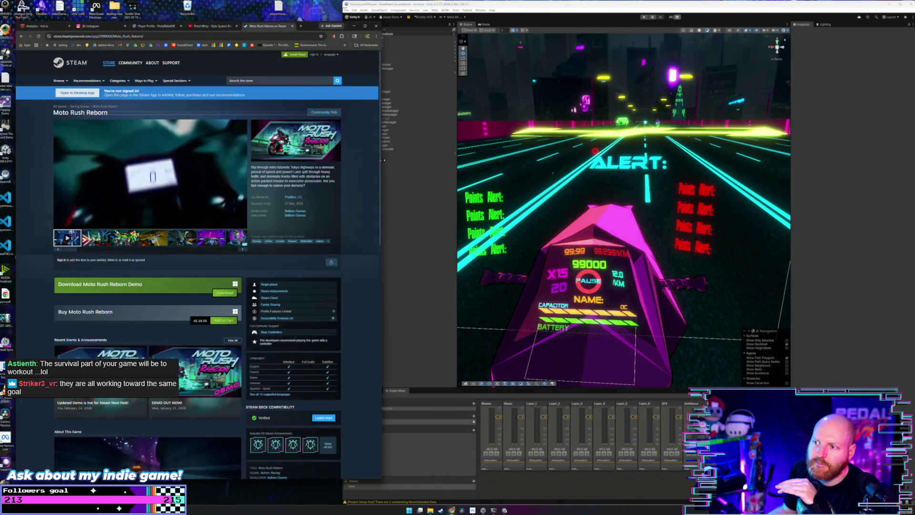
# Widen the browser, scroll through the Moto Rush Reborn store page, then bring Unity forward.
pyautogui.moveTo(382, 161); pyautogui.dragTo(544, 163)
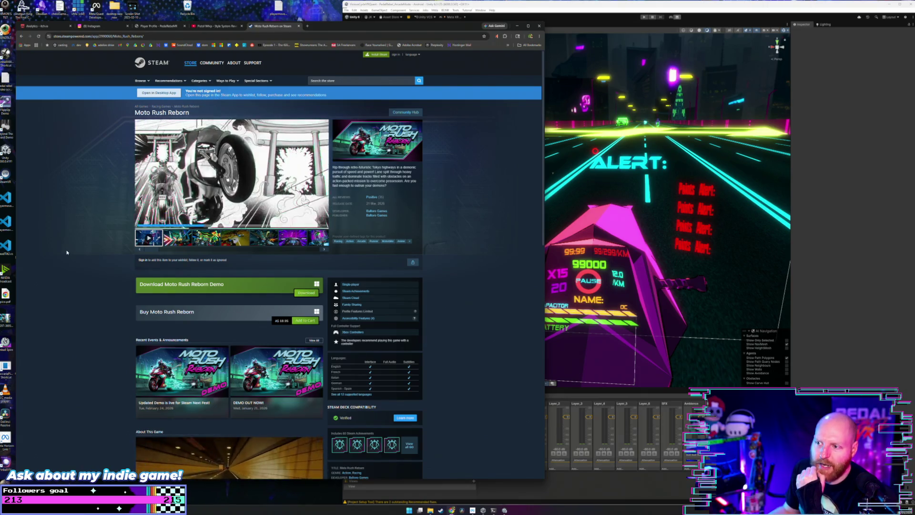
pyautogui.scroll(-1, 73, 249)
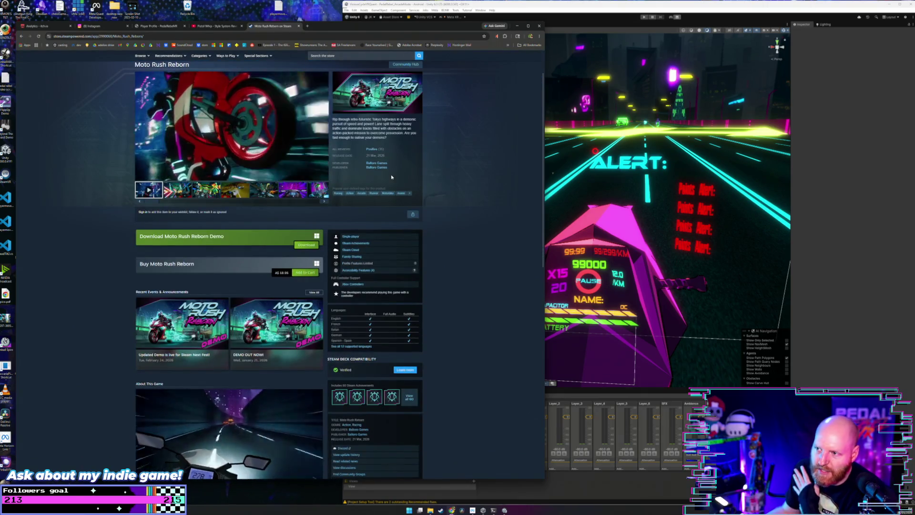
pyautogui.scroll(-4, 383, 181)
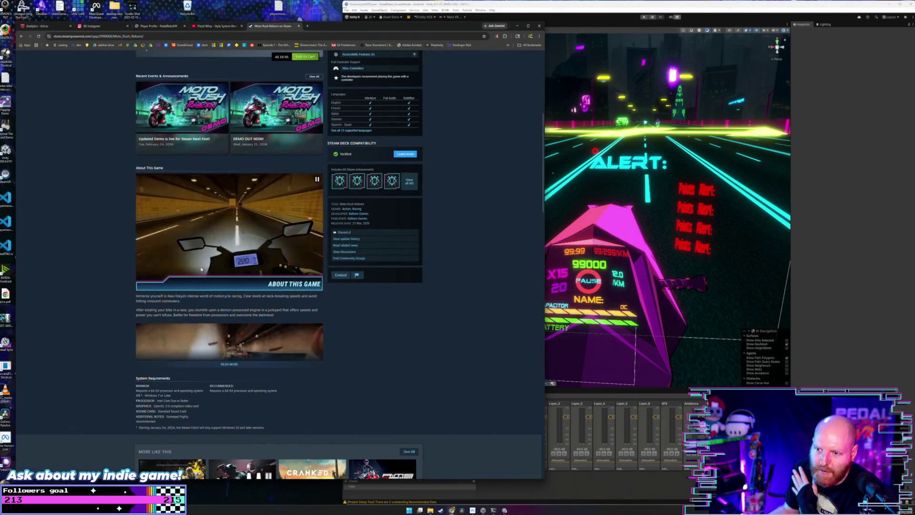
pyautogui.scroll(1, 482, 205)
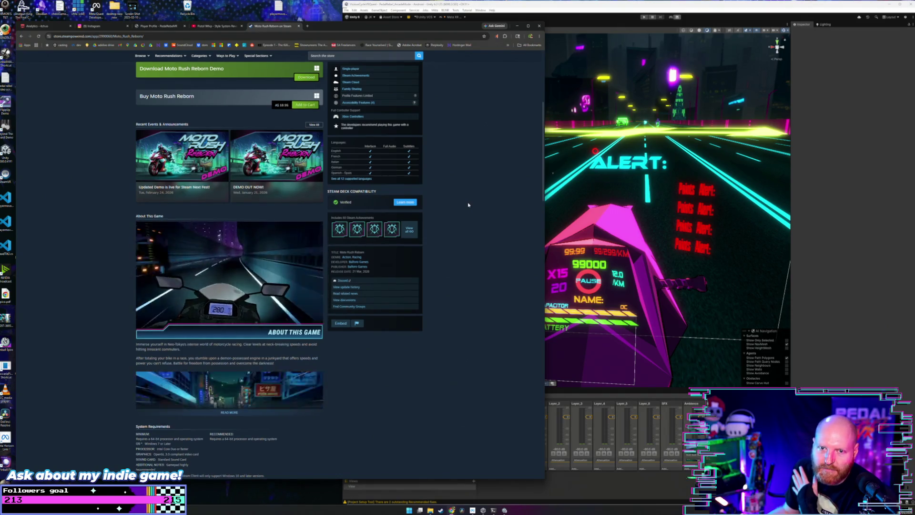
pyautogui.scroll(2, 468, 205)
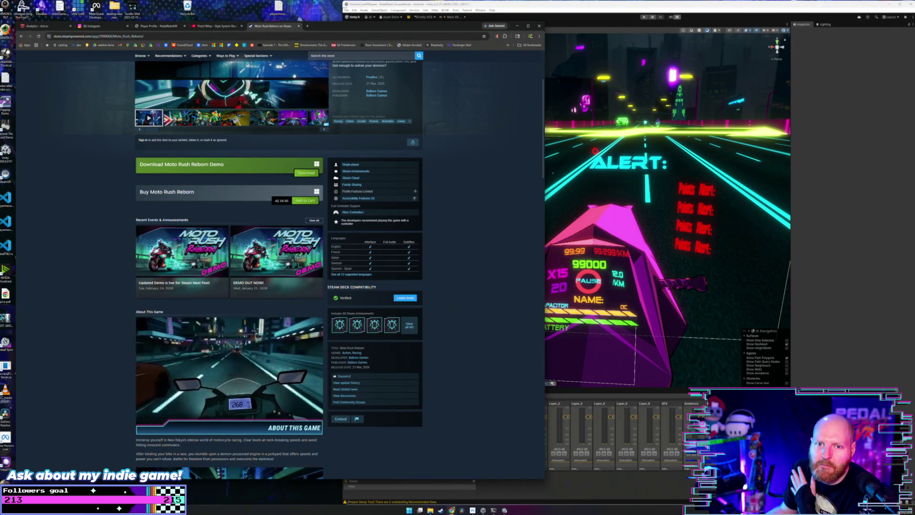
pyautogui.scroll(3, 94, 151)
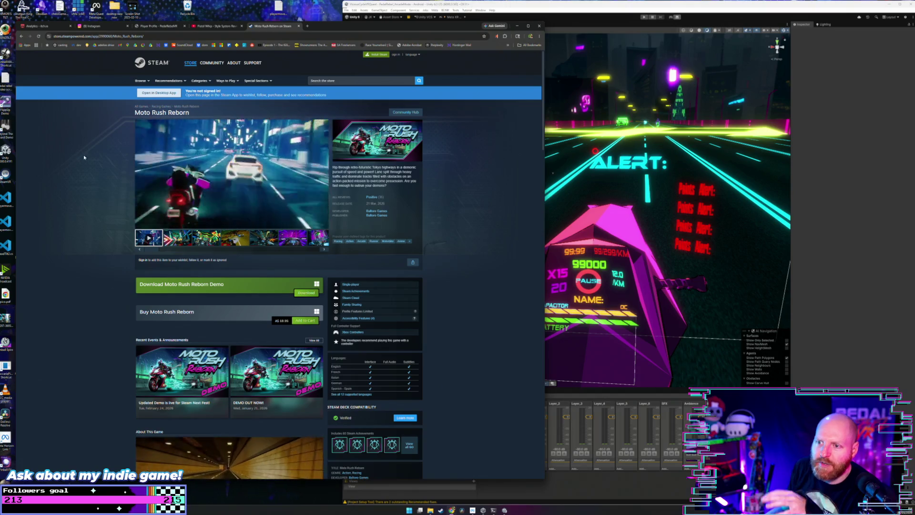
pyautogui.click(549, 7)
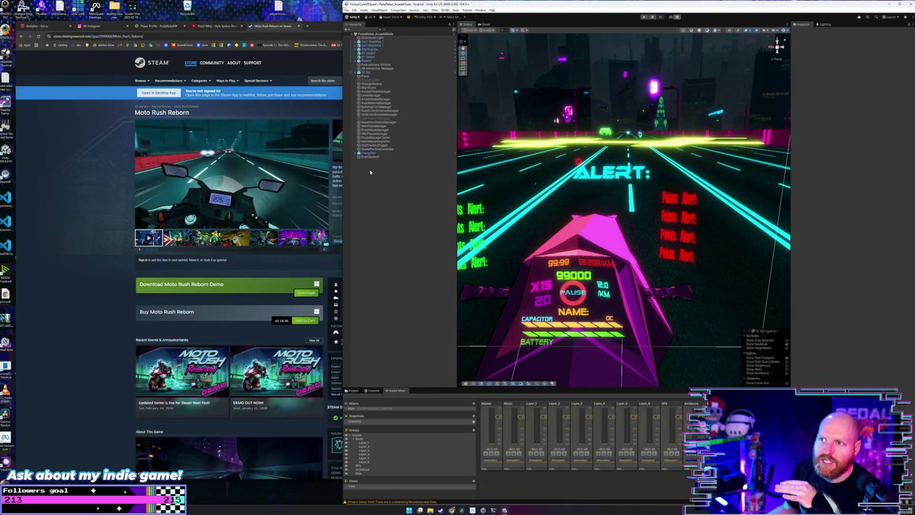
# Restore the browser and narrow it to about two-thirds width beside the Unity game view.
pyautogui.doubleClick(322, 27)
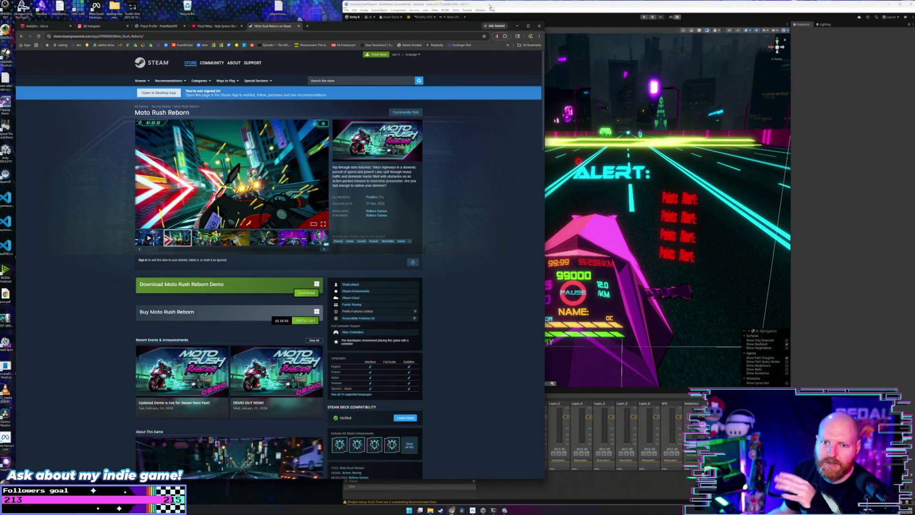
pyautogui.moveTo(544, 173); pyautogui.dragTo(443, 177)
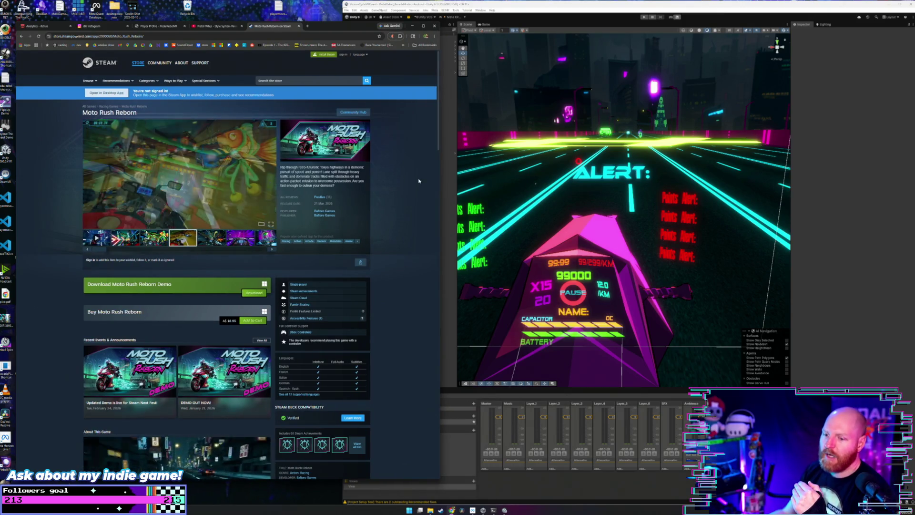
pyautogui.scroll(-2, 419, 181)
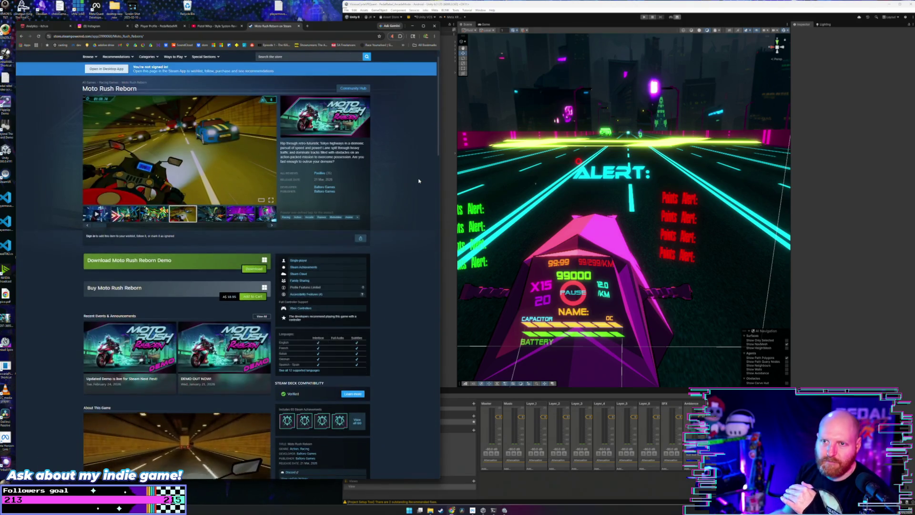
pyautogui.scroll(2, 420, 180)
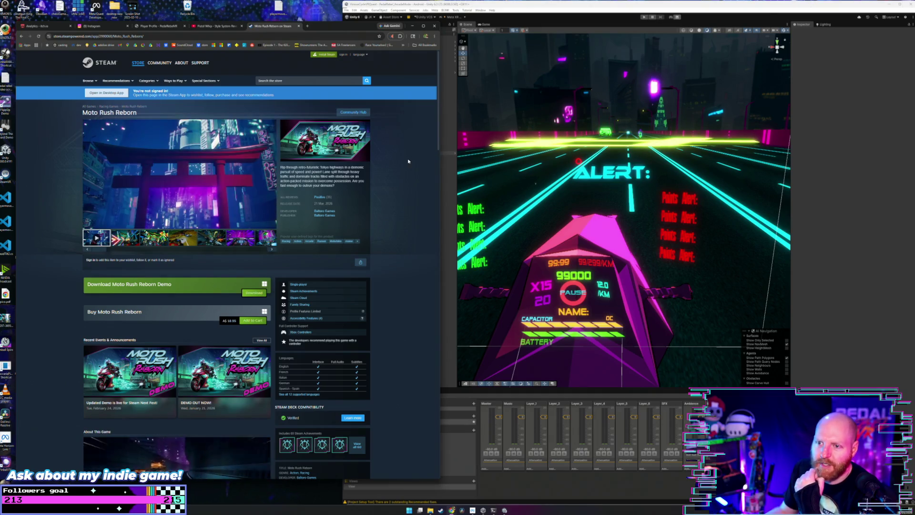
pyautogui.scroll(-2, 408, 161)
pyautogui.scroll(-3, 408, 161)
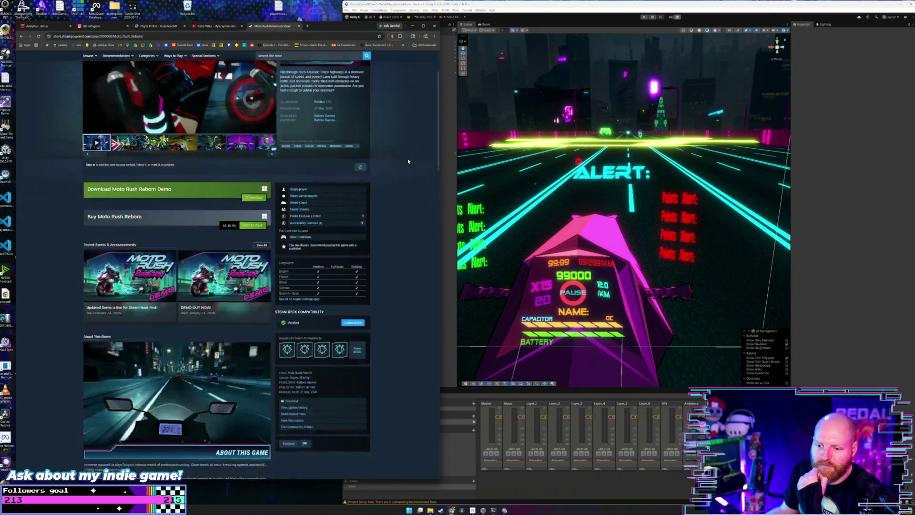
pyautogui.scroll(-6, 408, 161)
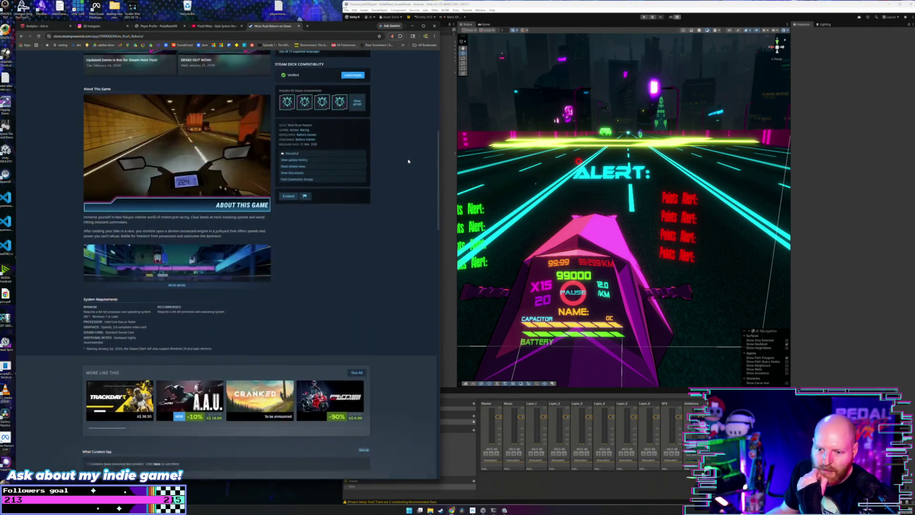
pyautogui.scroll(9, 408, 161)
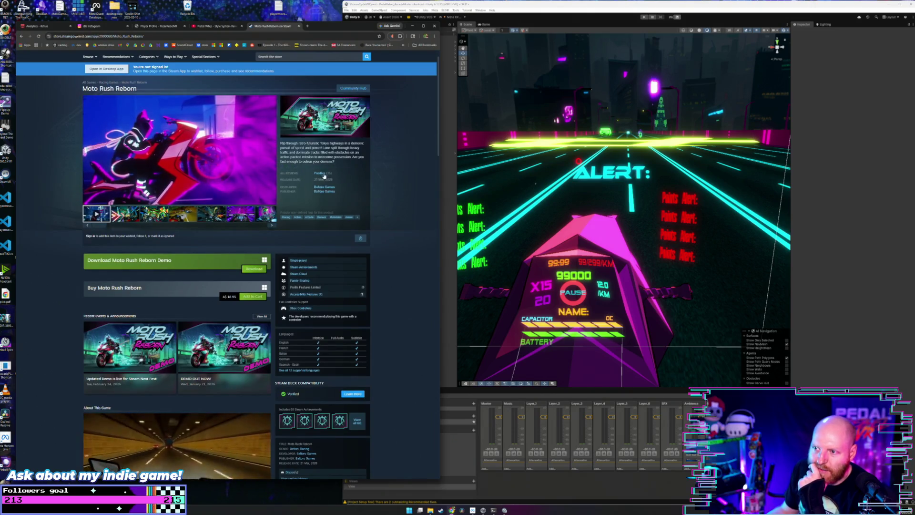
pyautogui.moveTo(333, 175)
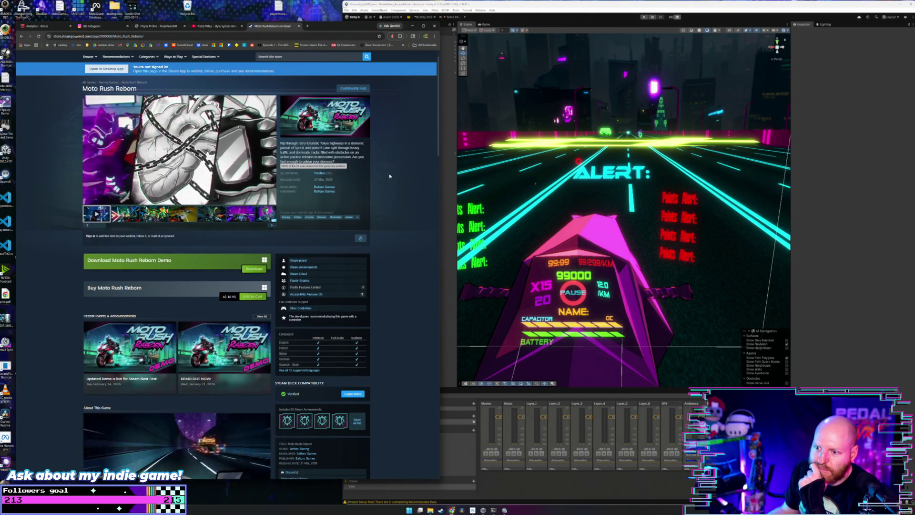
pyautogui.scroll(1, 389, 177)
pyautogui.scroll(-3, 392, 176)
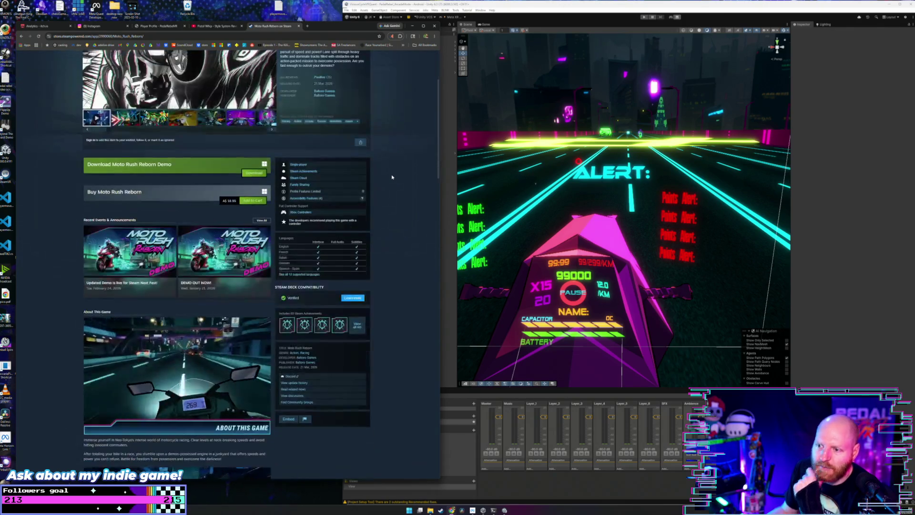
pyautogui.scroll(-2, 392, 177)
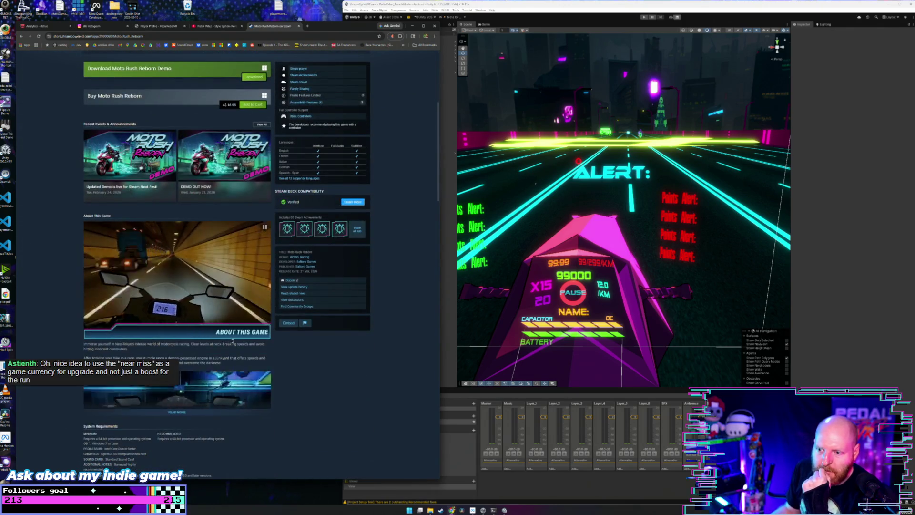
pyautogui.scroll(-3, 206, 349)
pyautogui.click(181, 293)
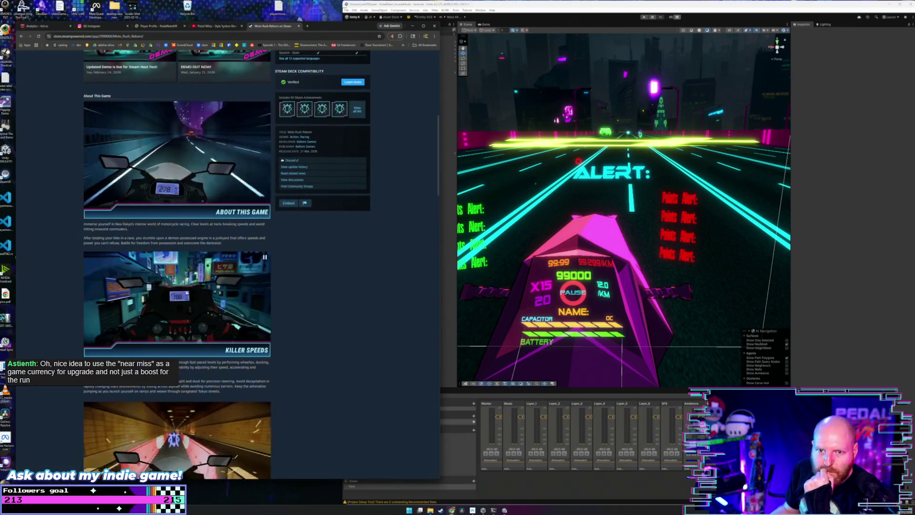
pyautogui.scroll(-2, 192, 269)
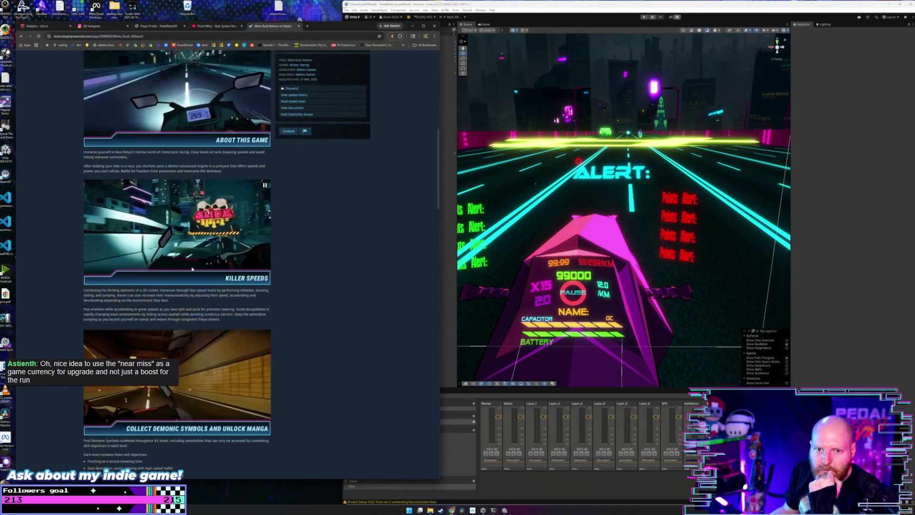
pyautogui.scroll(-5, 191, 270)
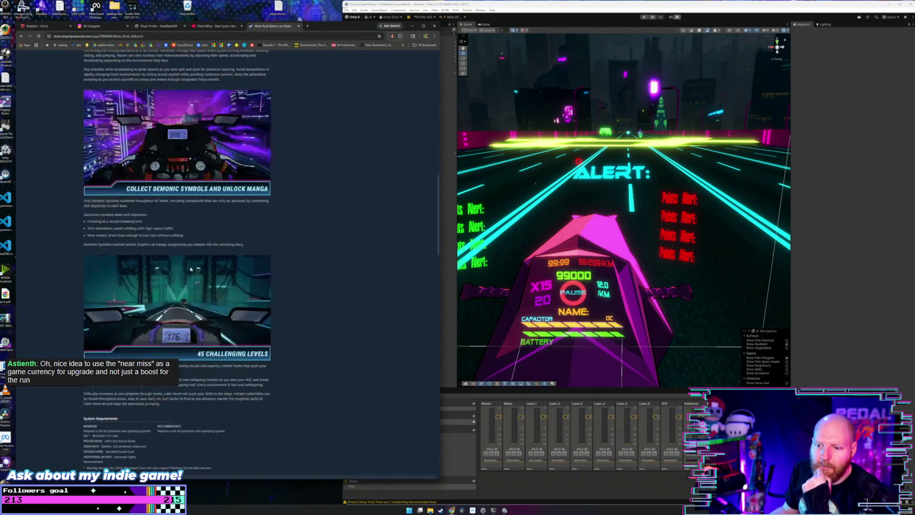
pyautogui.scroll(-1, 191, 270)
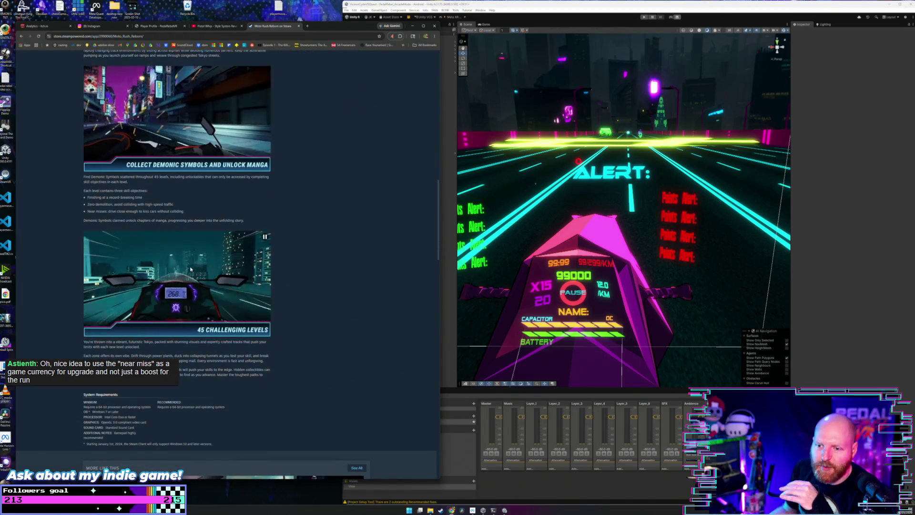
pyautogui.scroll(-2, 190, 269)
pyautogui.scroll(-2, 190, 269)
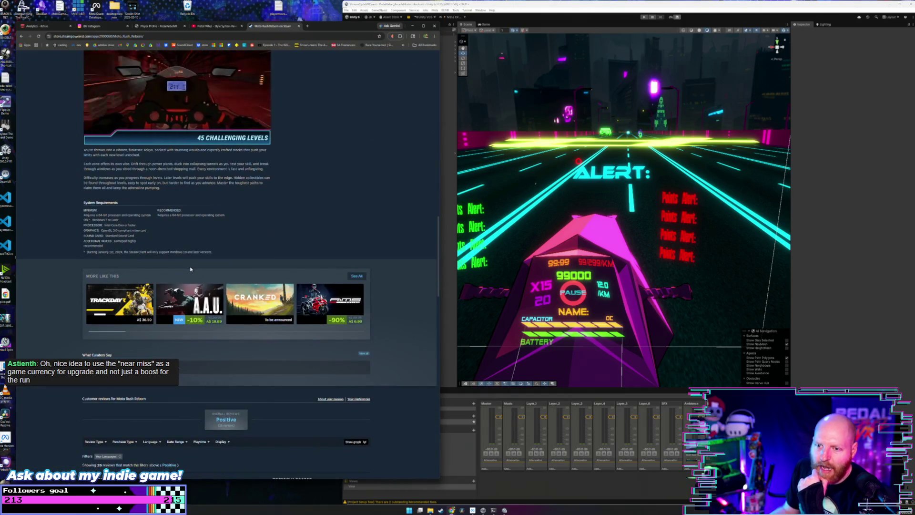
pyautogui.scroll(12, 190, 270)
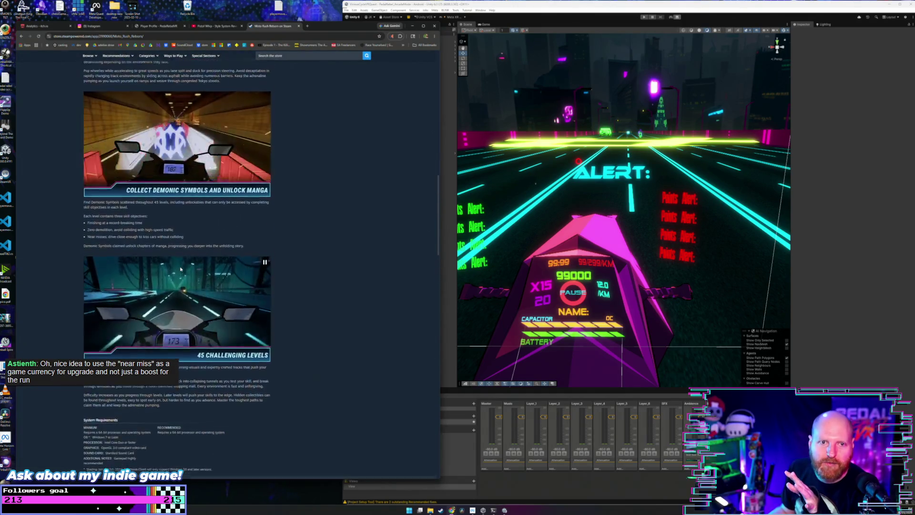
pyautogui.scroll(2, 180, 269)
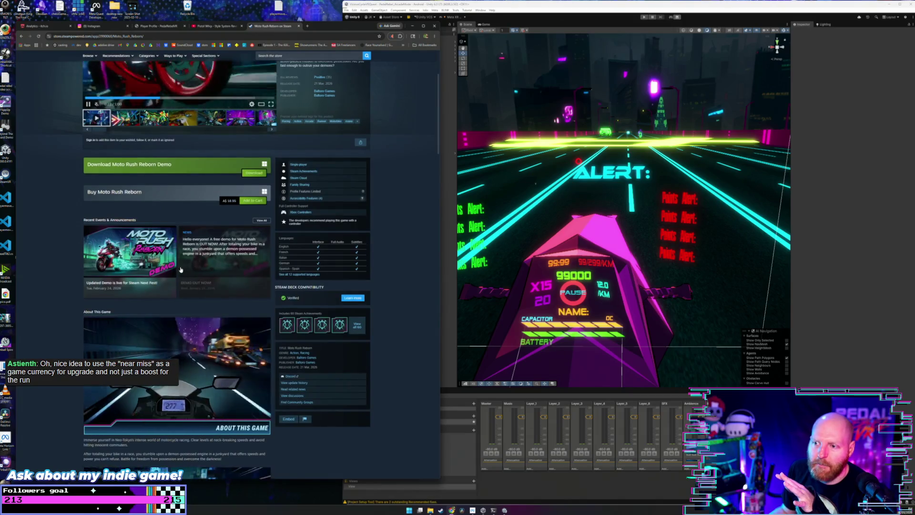
pyautogui.scroll(3, 377, 190)
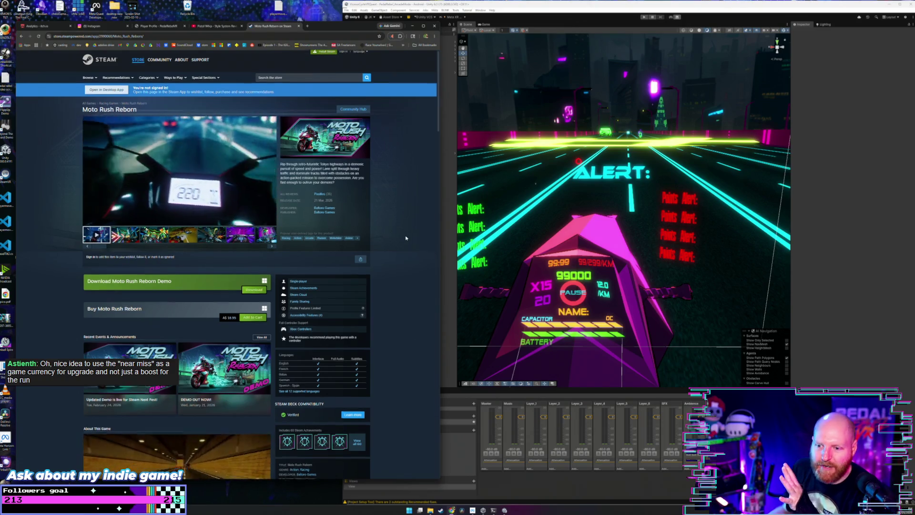
pyautogui.scroll(-3, 406, 237)
pyautogui.scroll(-2, 406, 237)
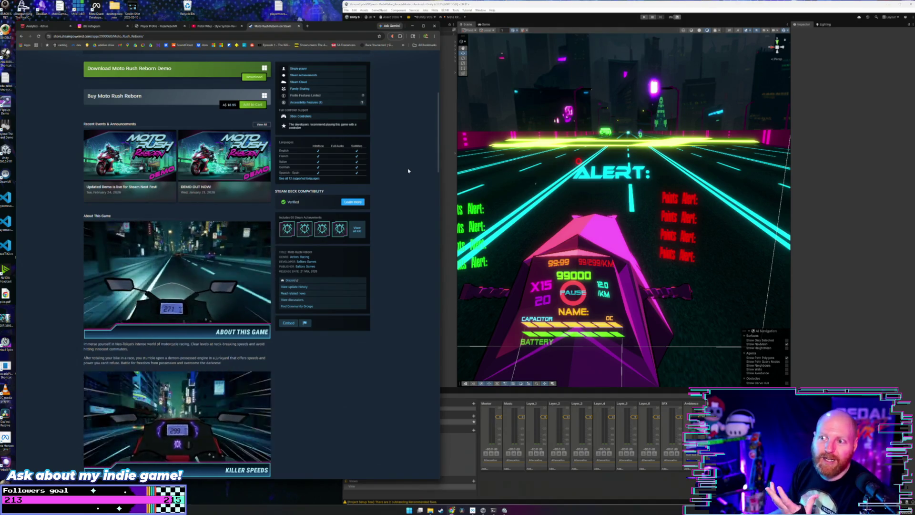
pyautogui.scroll(2, 408, 170)
pyautogui.scroll(-2, 409, 171)
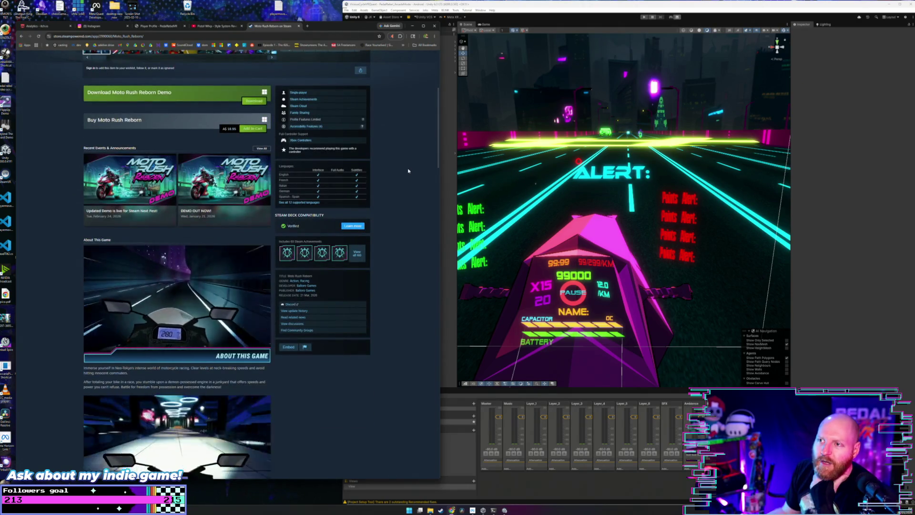
pyautogui.scroll(1, 409, 171)
pyautogui.scroll(4, 409, 170)
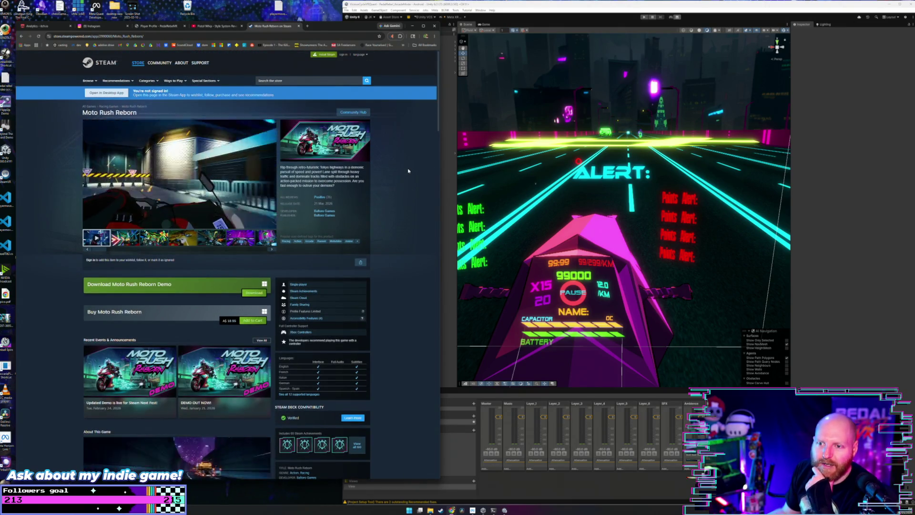
pyautogui.scroll(-5, 409, 171)
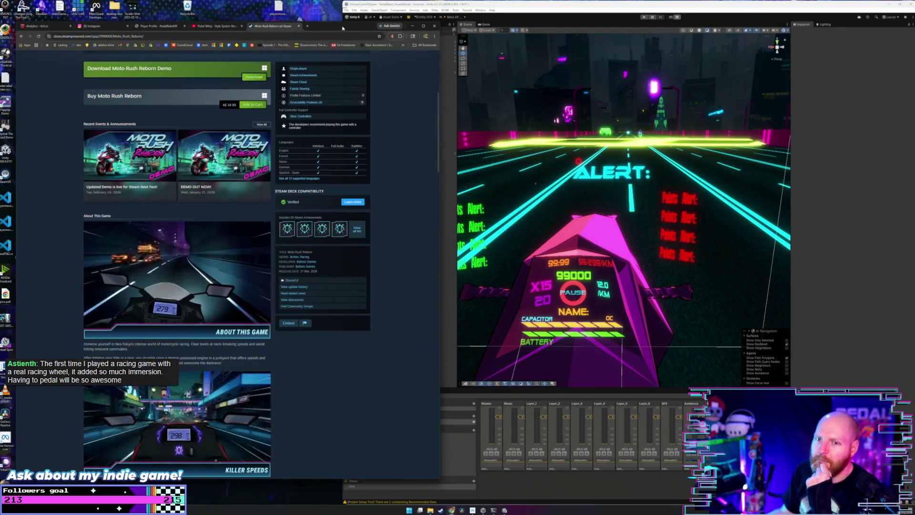
pyautogui.scroll(-2, 402, 159)
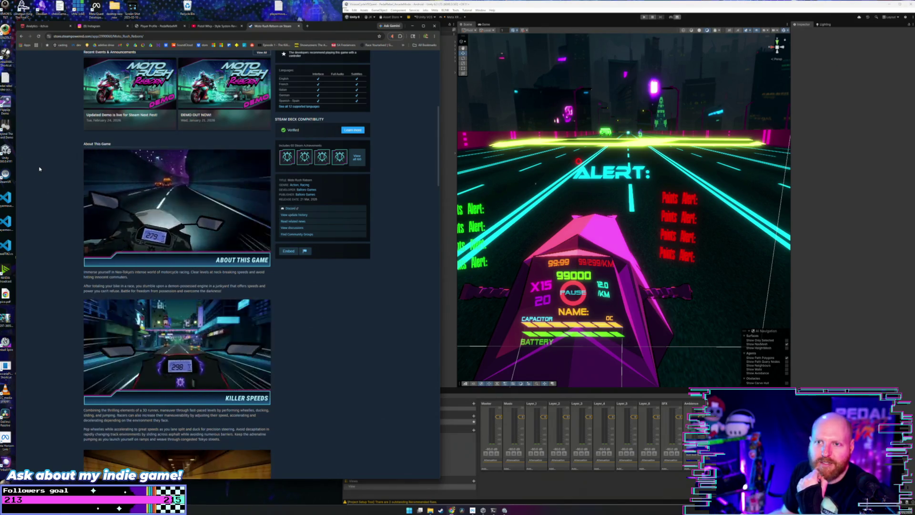
pyautogui.click(90, 26)
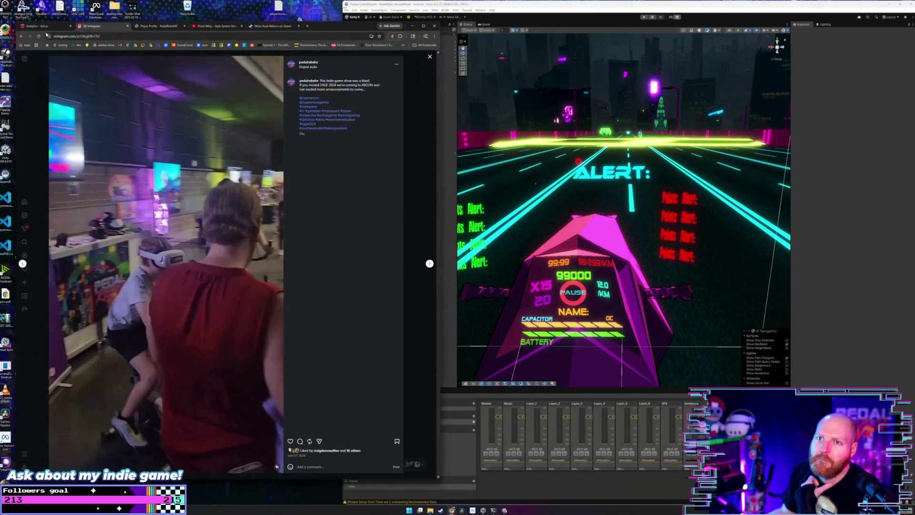
# Go back from the Instagram post and Pedal Rebel search results to the TikTok video.
pyautogui.click(21, 37)
pyautogui.click(21, 37)
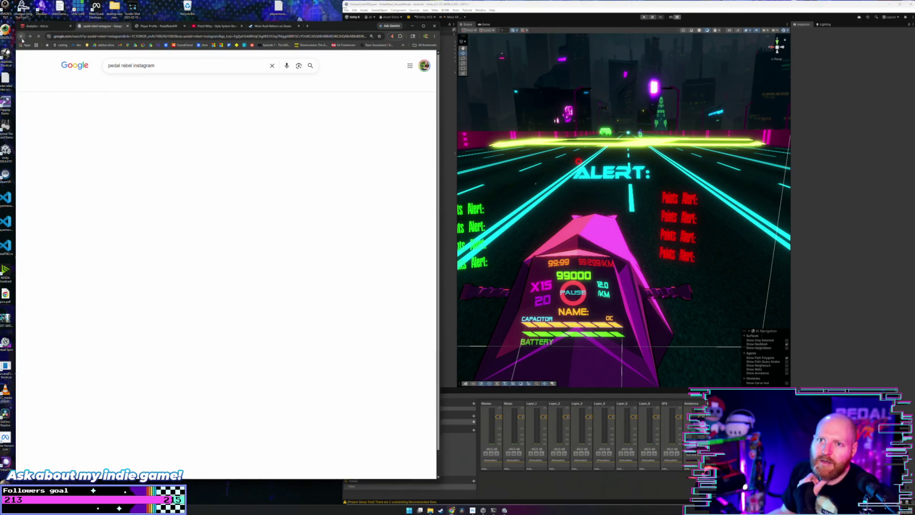
pyautogui.click(22, 38)
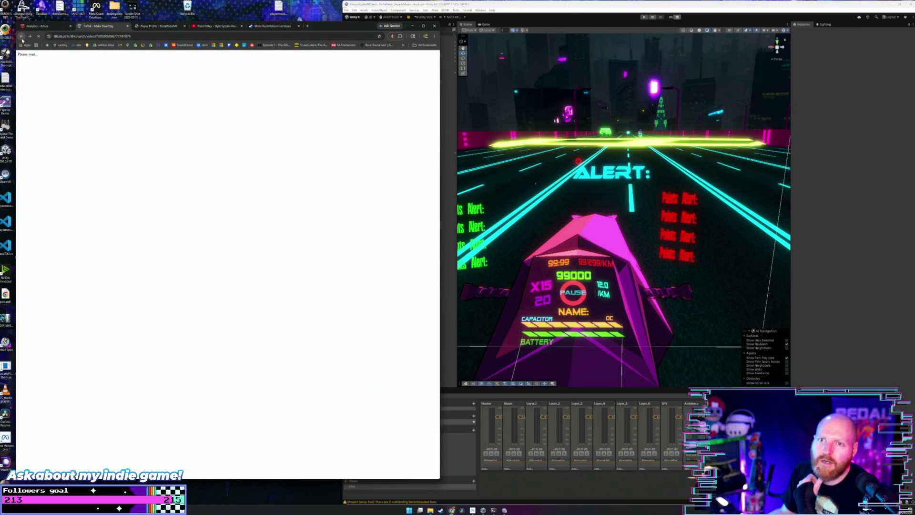
# Scroll the TikTok feed to 'When VR gets too real!', then return to the Moto Rush Reborn store page.
pyautogui.scroll(-1, 217, 220)
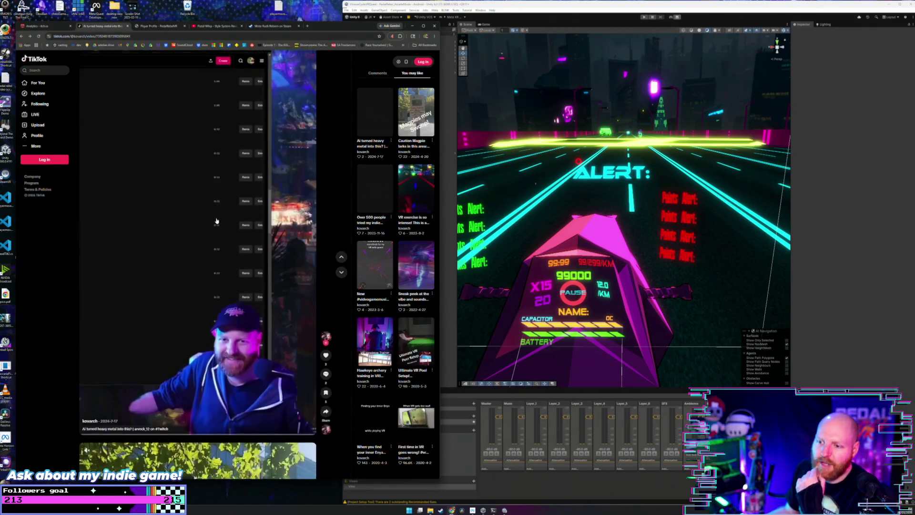
pyautogui.scroll(-3, 216, 221)
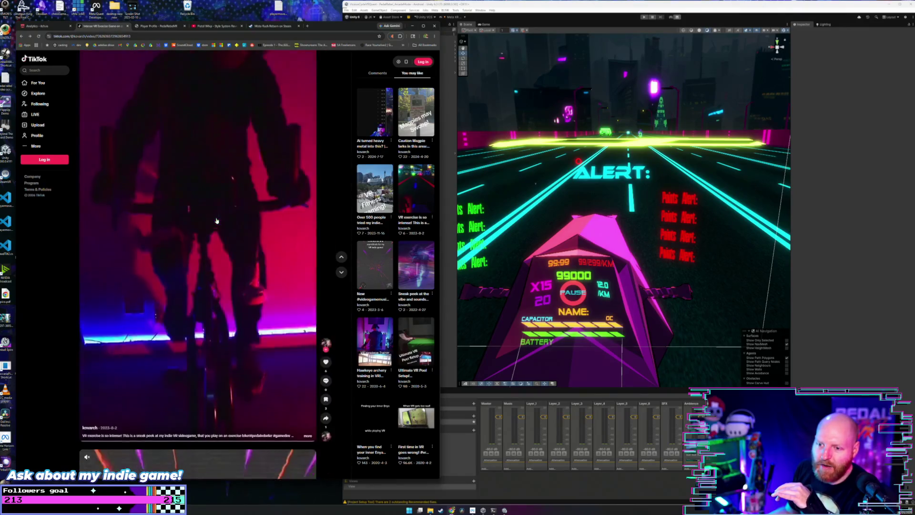
pyautogui.scroll(-3, 217, 220)
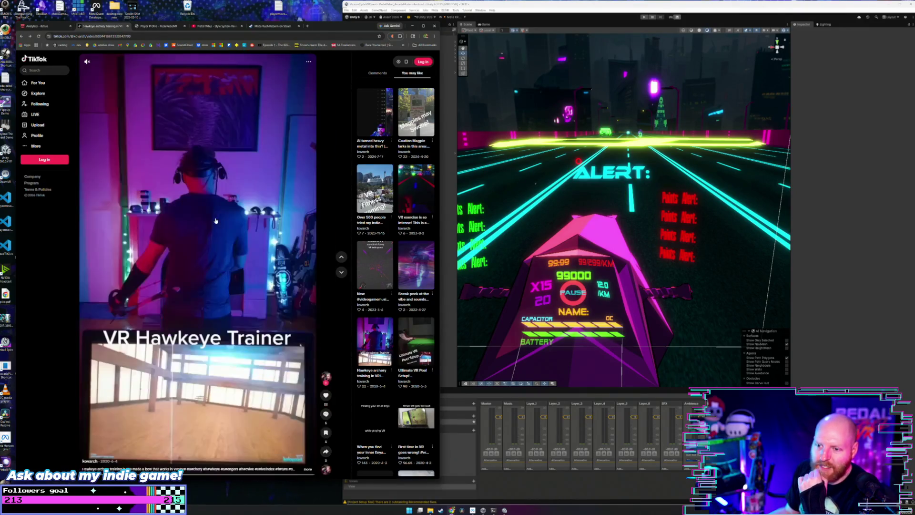
pyautogui.scroll(-2, 216, 221)
pyautogui.scroll(-1, 216, 220)
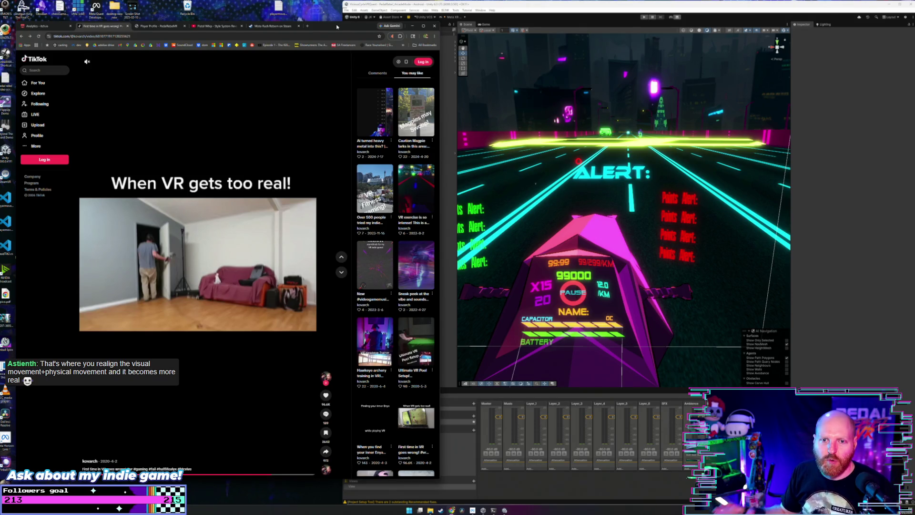
pyautogui.click(284, 29)
# Search the Steam store for 'hellsplit arena' and open the Hellsplit: Arena page.
pyautogui.scroll(10, 269, 90)
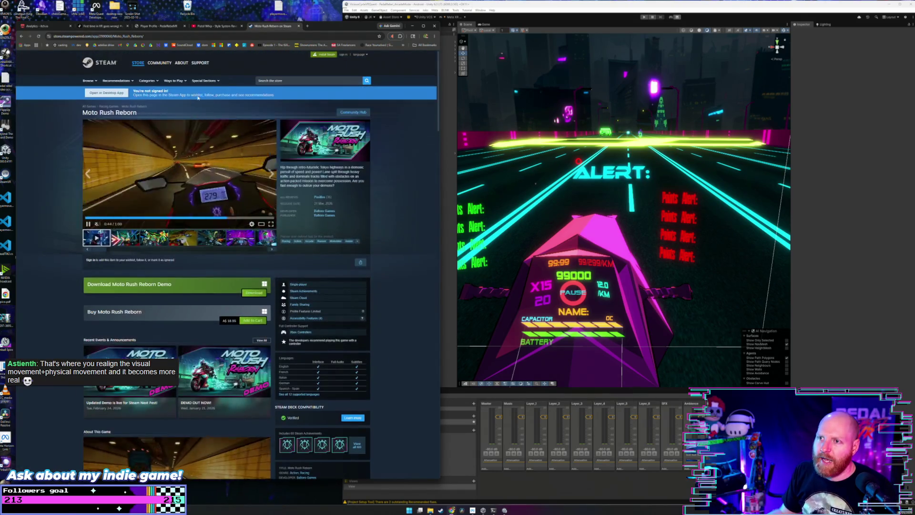
pyautogui.click(273, 80)
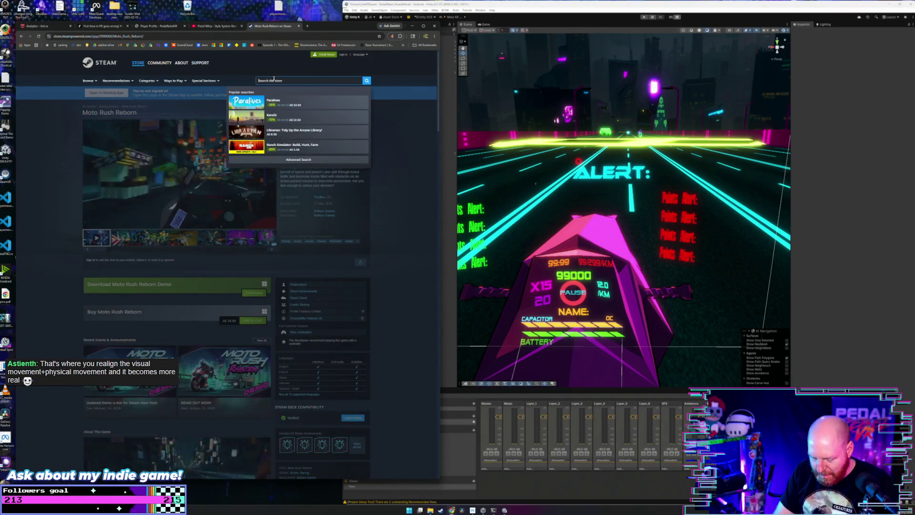
pyautogui.write('hell')
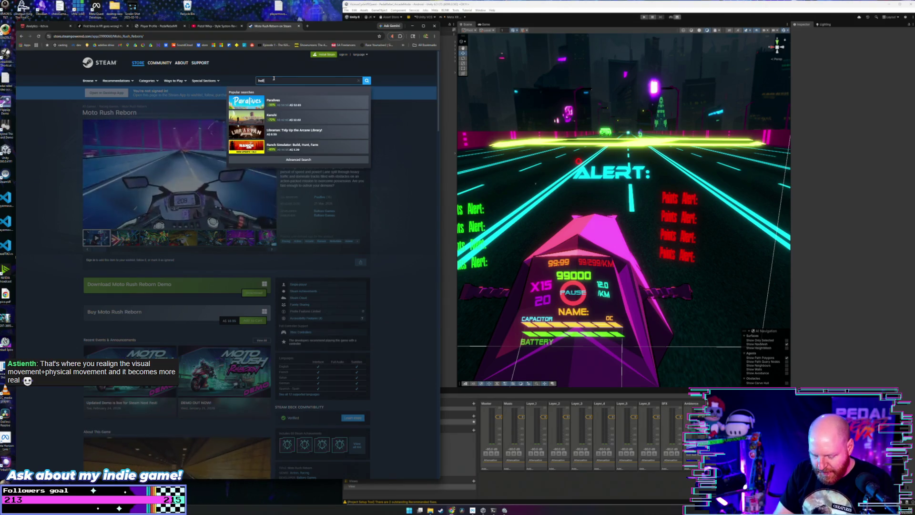
pyautogui.write('split arena')
pyautogui.press('Return')
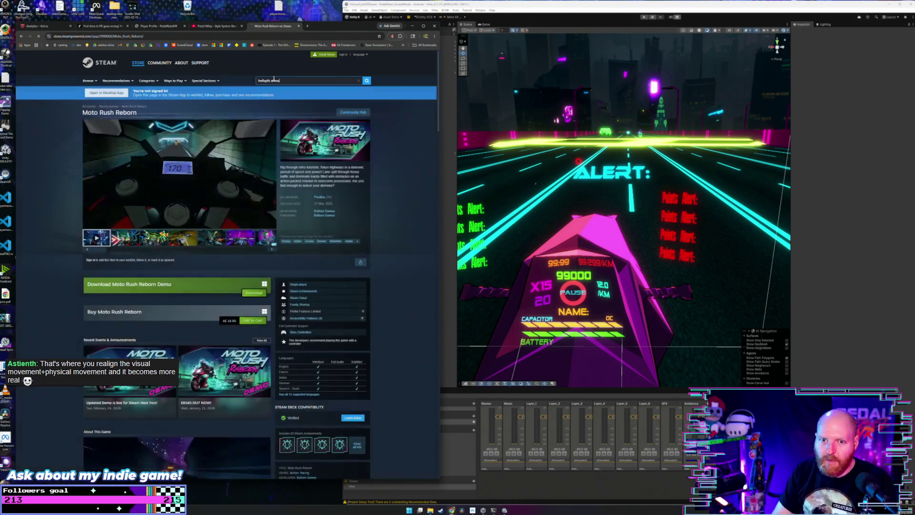
pyautogui.click(231, 140)
pyautogui.moveTo(439, 141); pyautogui.dragTo(453, 140)
# Watch the Hellsplit: Arena trailer full screen, then exit back to the store page.
pyautogui.moveTo(335, 21); pyautogui.dragTo(335, 14)
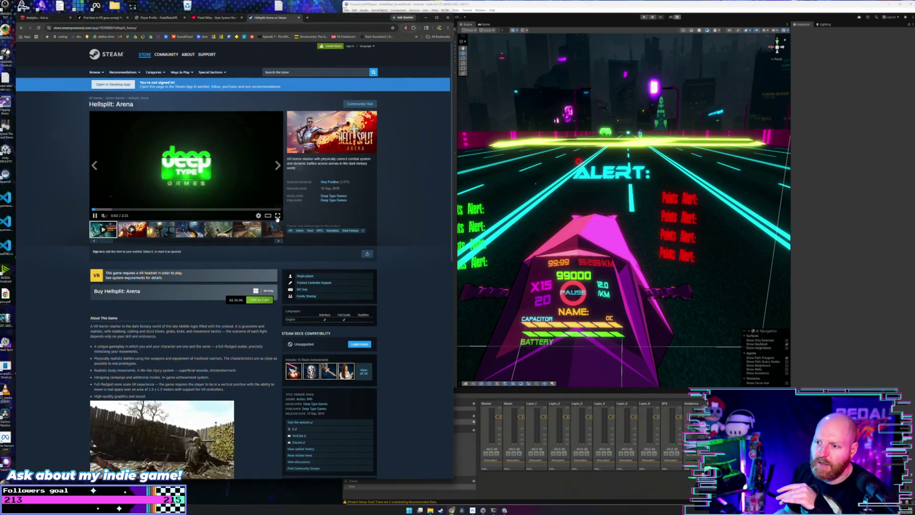
pyautogui.click(278, 216)
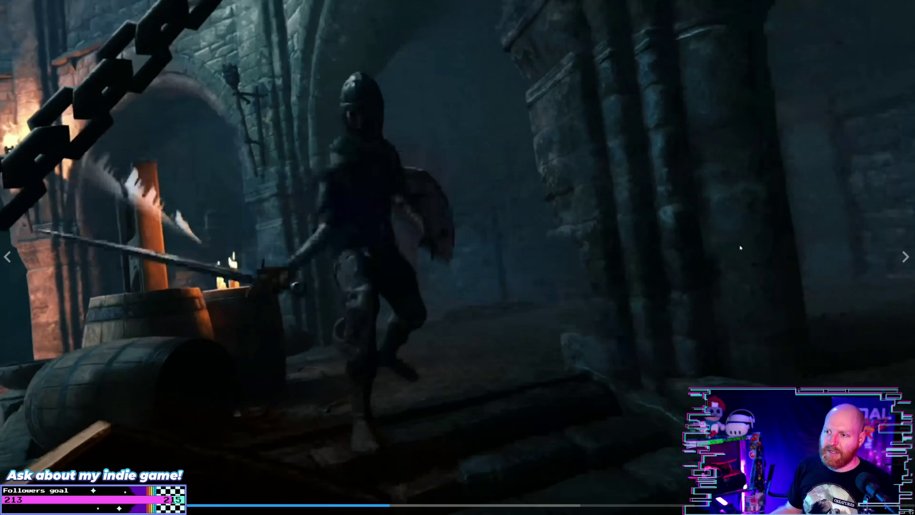
pyautogui.press('Escape')
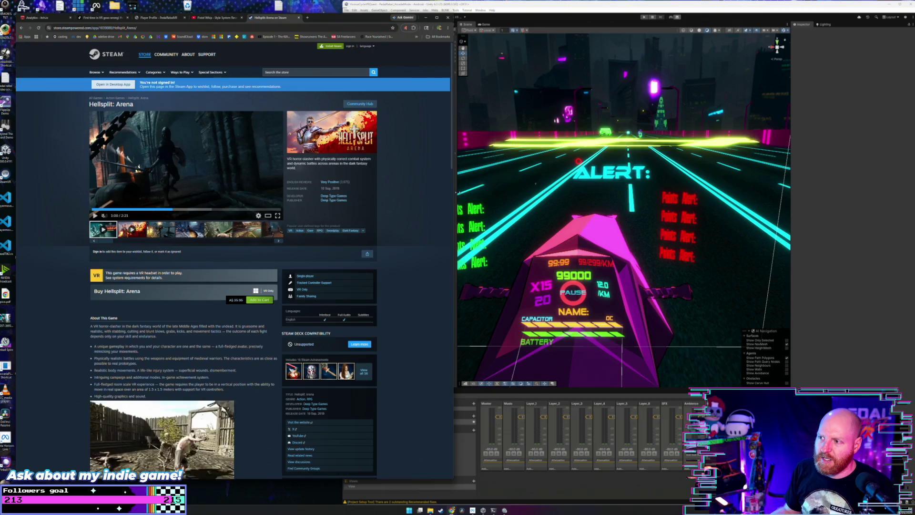
# Widen the browser, rewatch the Hellsplit: Arena trailer full screen, then exit and pause it.
pyautogui.moveTo(454, 193); pyautogui.dragTo(576, 194)
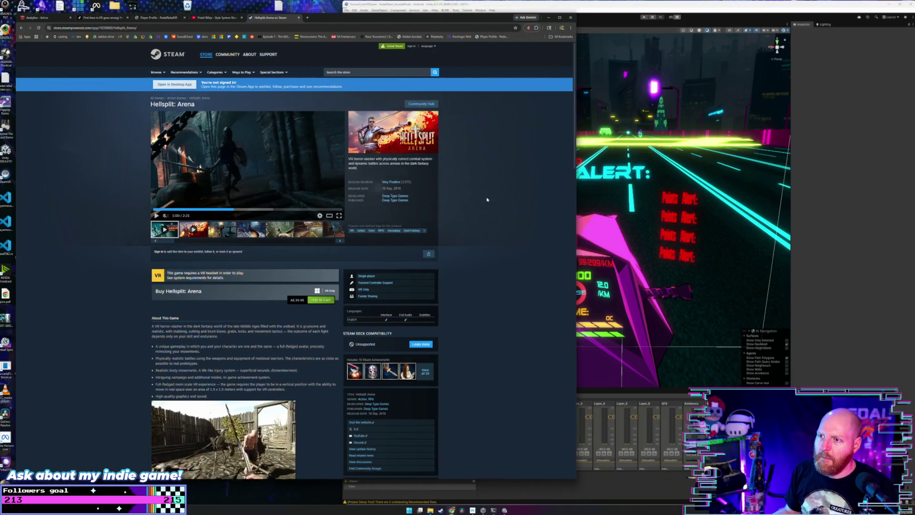
pyautogui.click(339, 216)
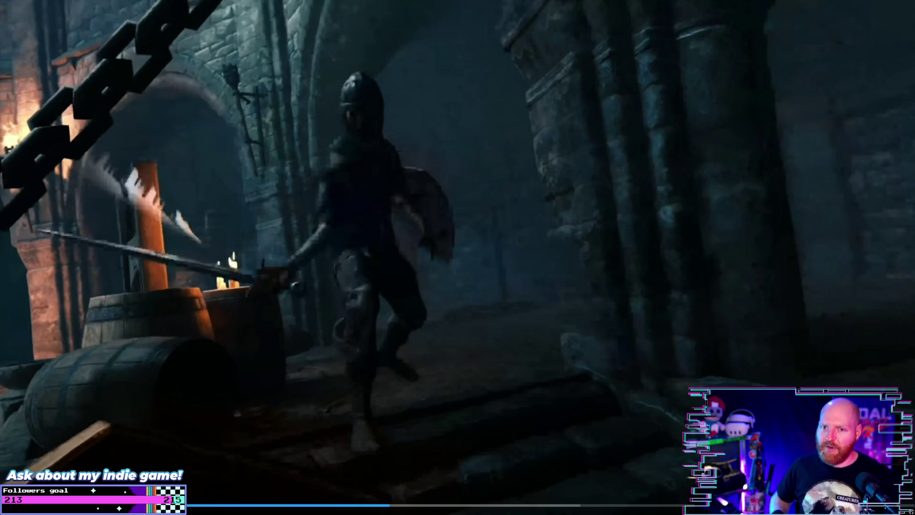
pyautogui.moveTo(334, 166)
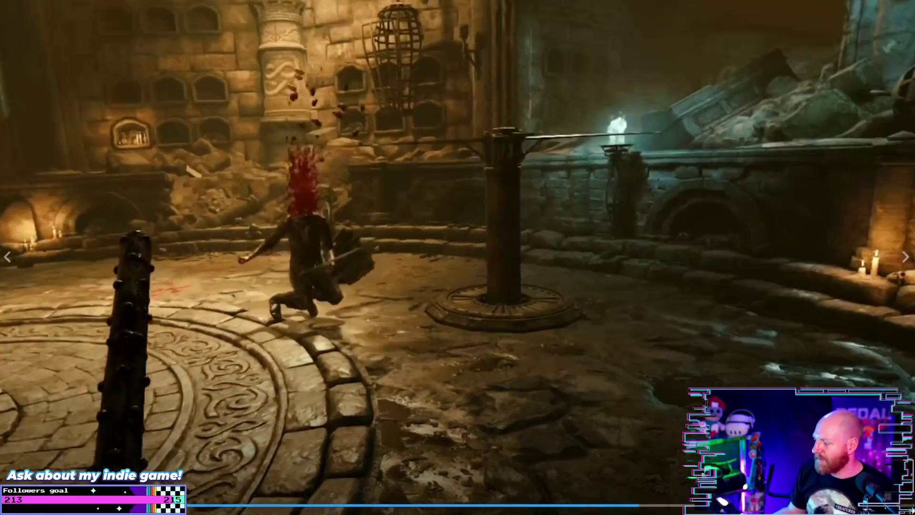
pyautogui.press('Escape')
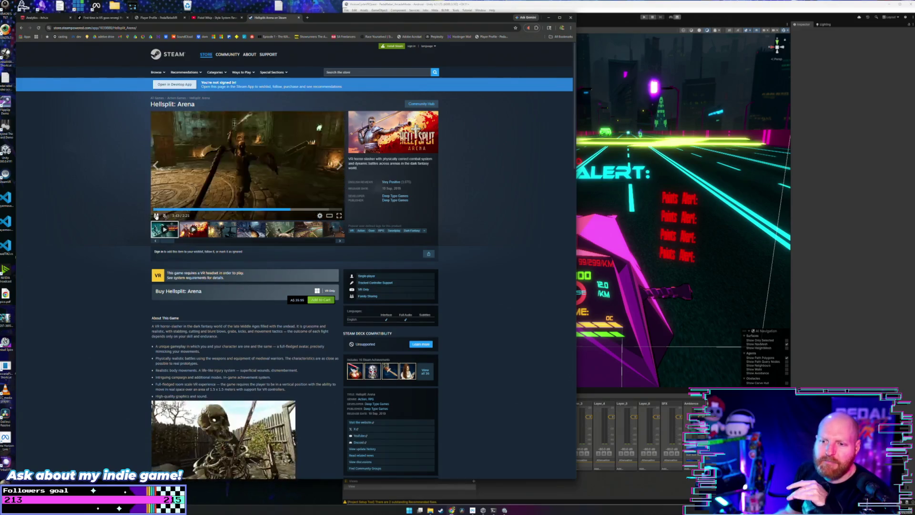
pyautogui.click(156, 215)
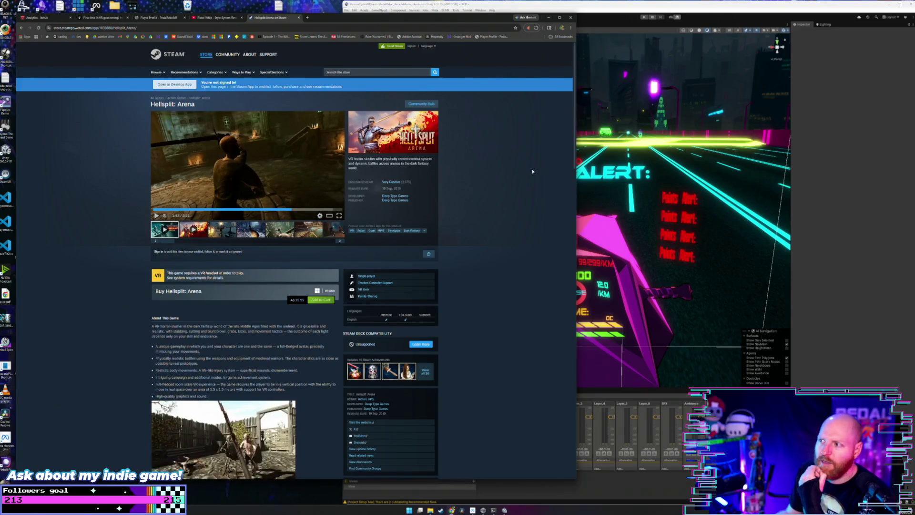
# Narrow and slightly lower the browser window to give Unity more room, then start a new tab.
pyautogui.moveTo(576, 170)
pyautogui.mouseDown()
pyautogui.moveTo(418, 170)
pyautogui.moveTo(446, 172)
pyautogui.mouseUp()
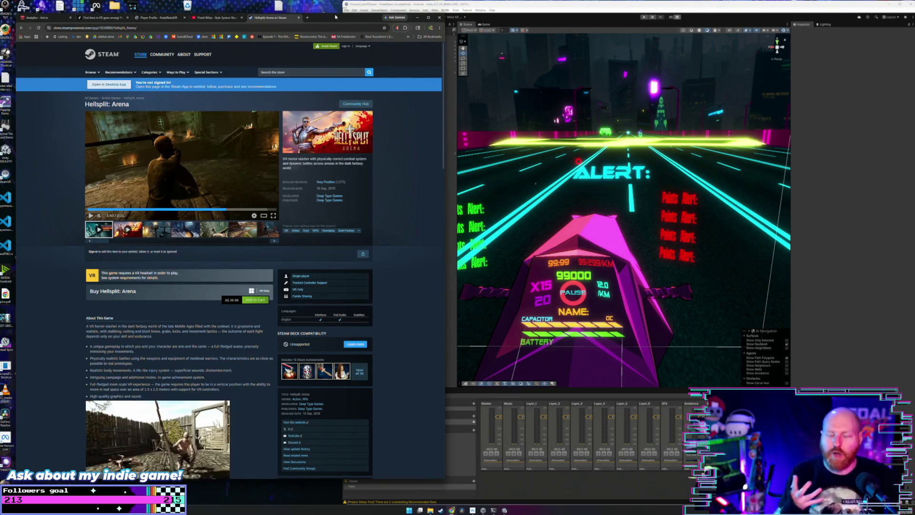
pyautogui.moveTo(334, 13); pyautogui.dragTo(334, 14)
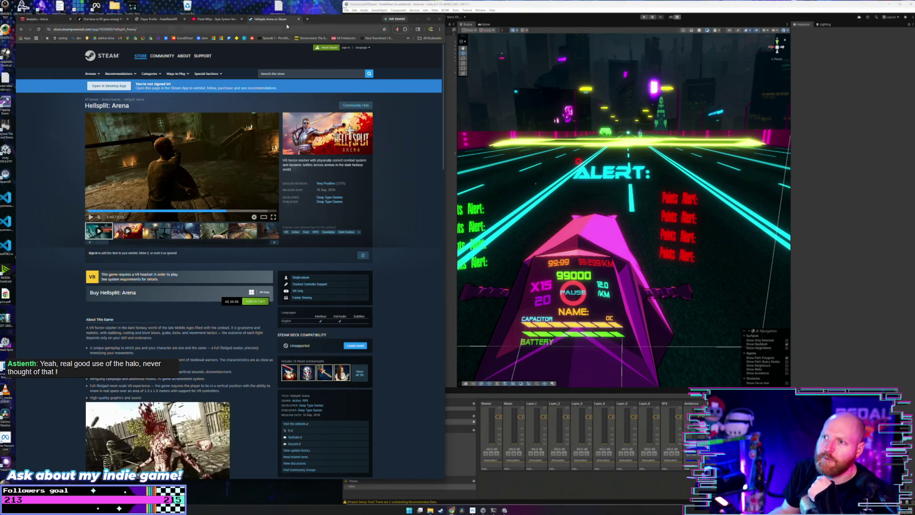
pyautogui.click(308, 19)
# Search Google Images for 'meta quest open interface' and open a facial interface listing.
pyautogui.write('m')
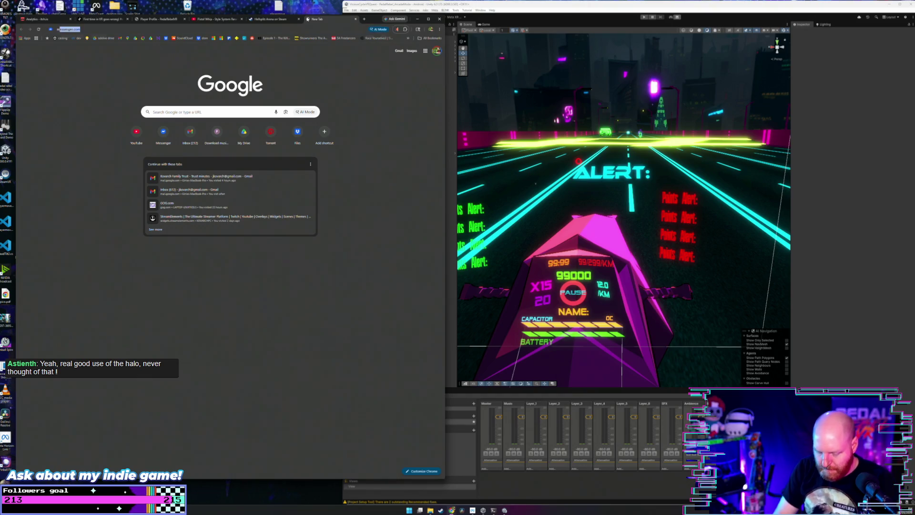
pyautogui.write('eta quest open ')
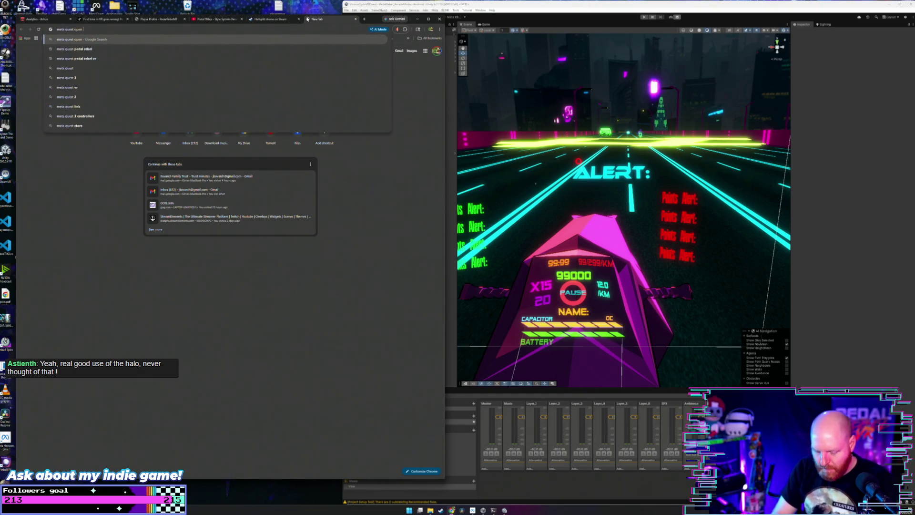
pyautogui.write('interface')
pyautogui.press('Return')
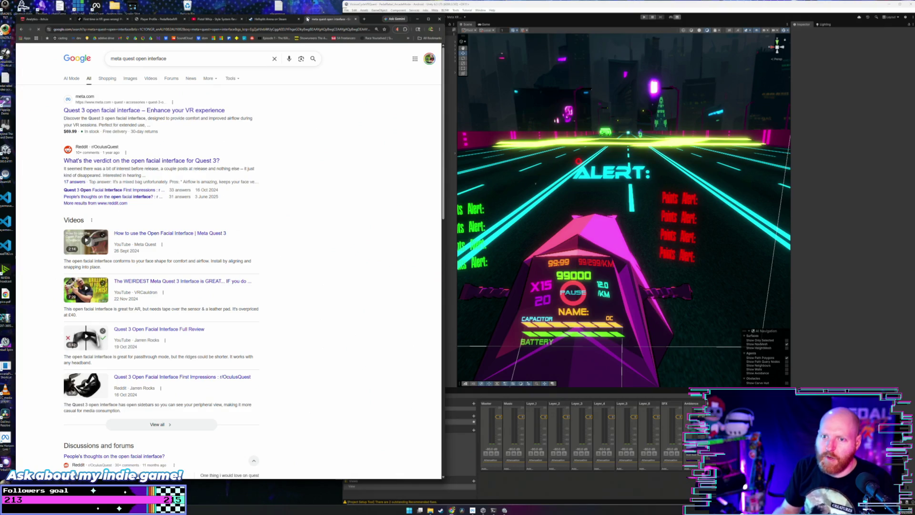
pyautogui.click(130, 78)
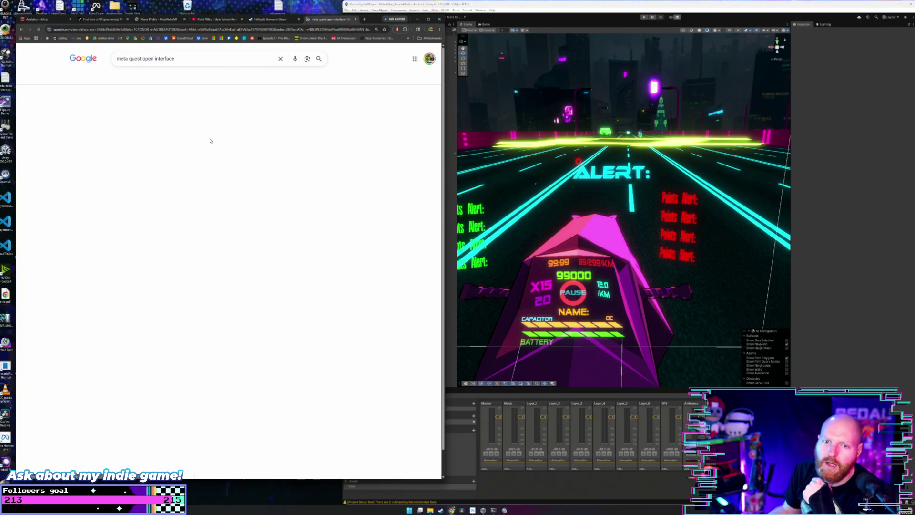
pyautogui.click(237, 149)
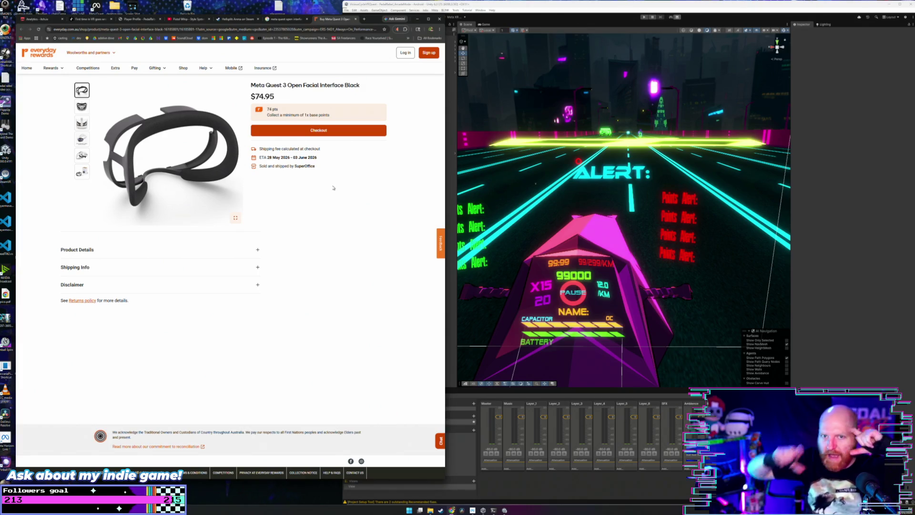
# Look over the Meta Quest 3 Open Facial Interface Black page ($74.95), then close it.
pyautogui.click(10, 122)
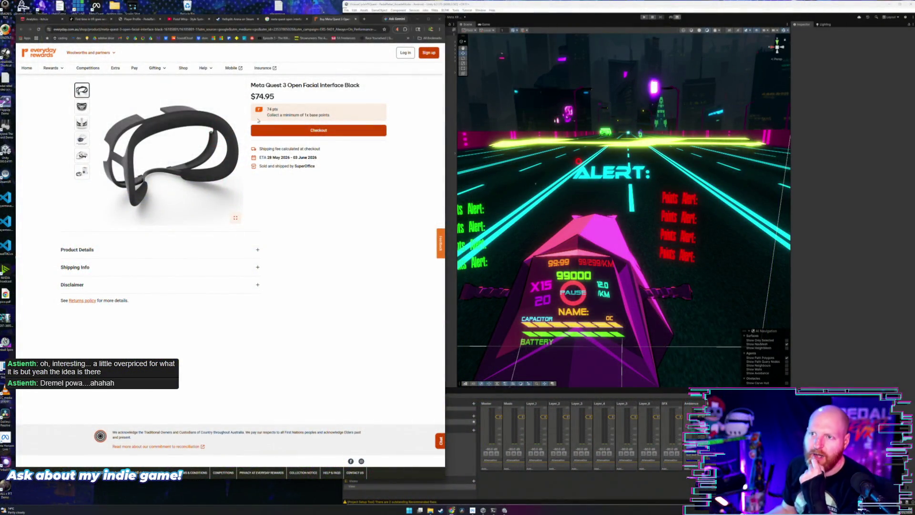
pyautogui.click(355, 20)
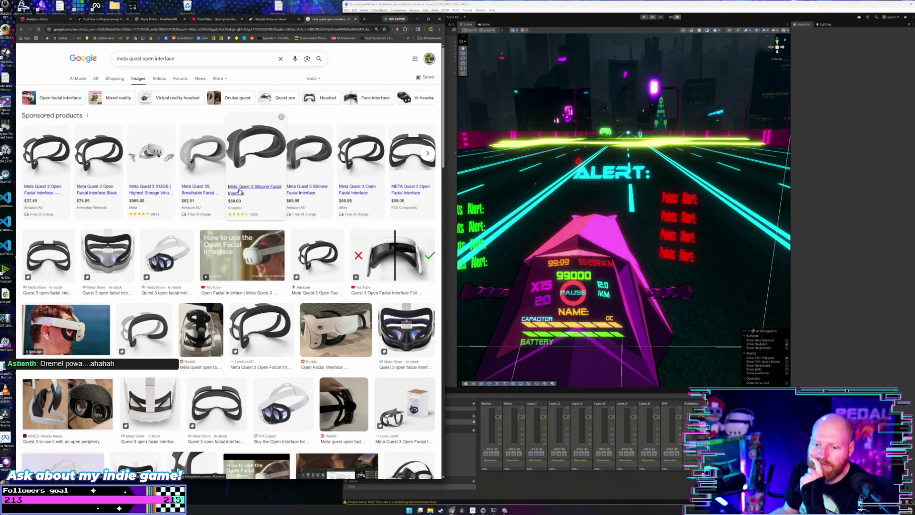
# Scroll the facial interface image results, briefly check Unity, then close the Google Images tab.
pyautogui.scroll(-2, 239, 191)
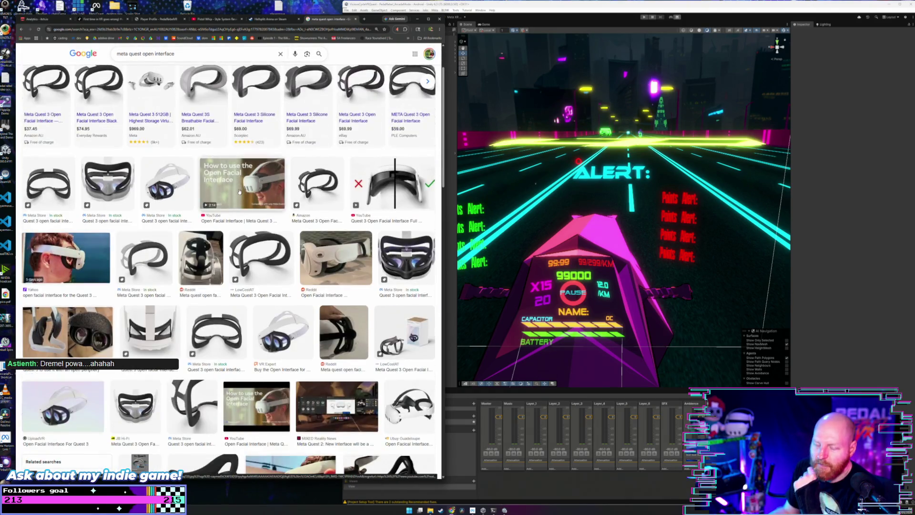
pyautogui.scroll(-2, 240, 191)
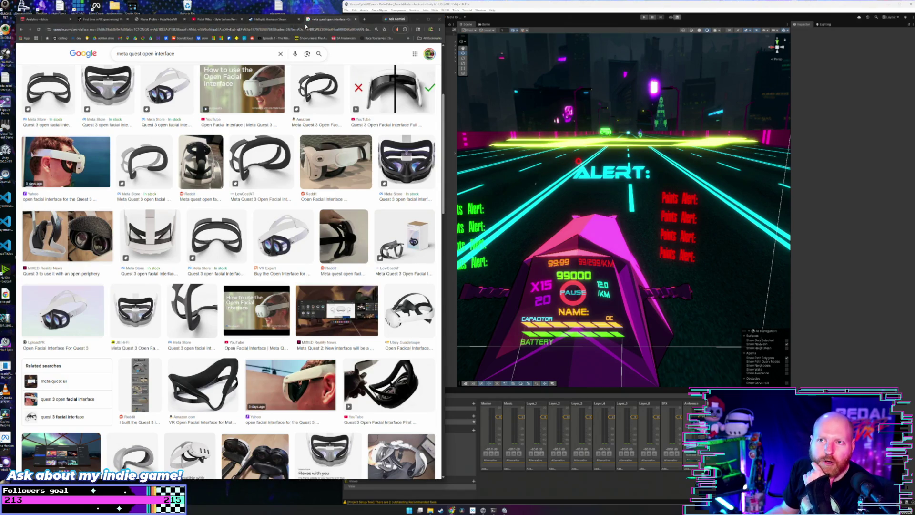
pyautogui.click(514, 8)
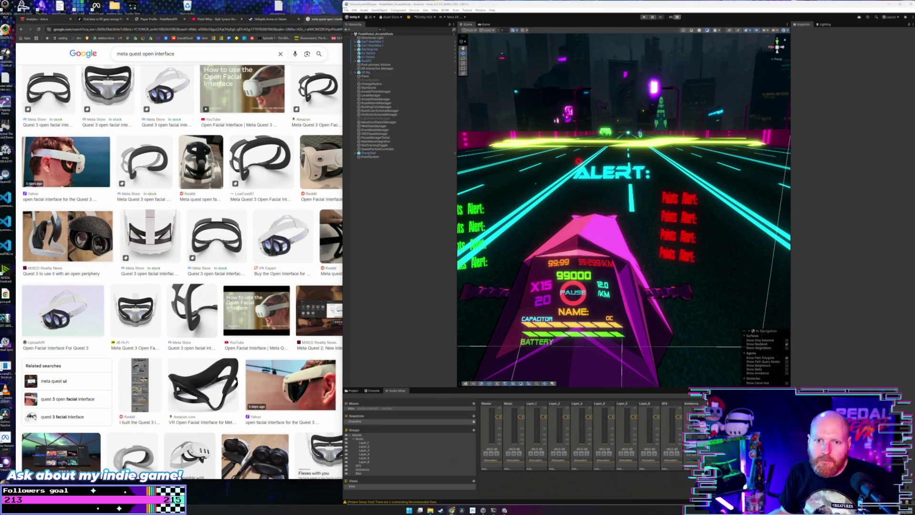
pyautogui.click(334, 22)
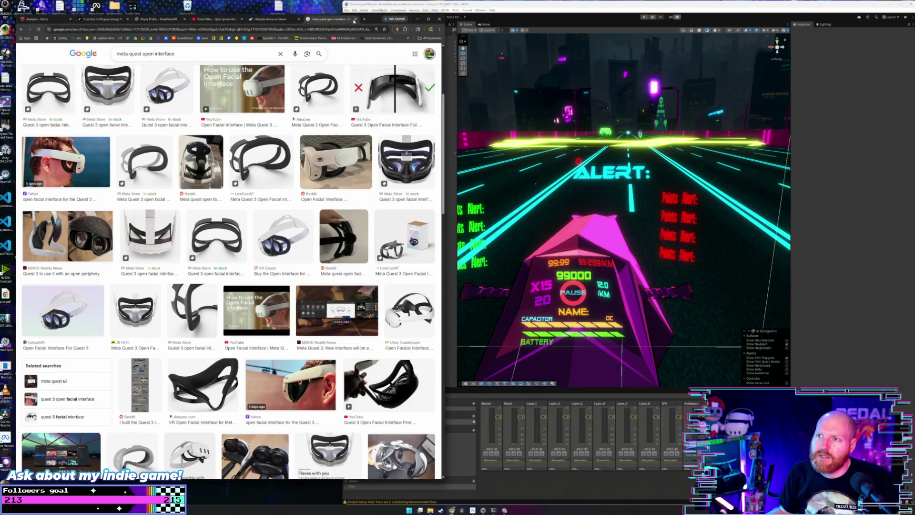
pyautogui.click(356, 21)
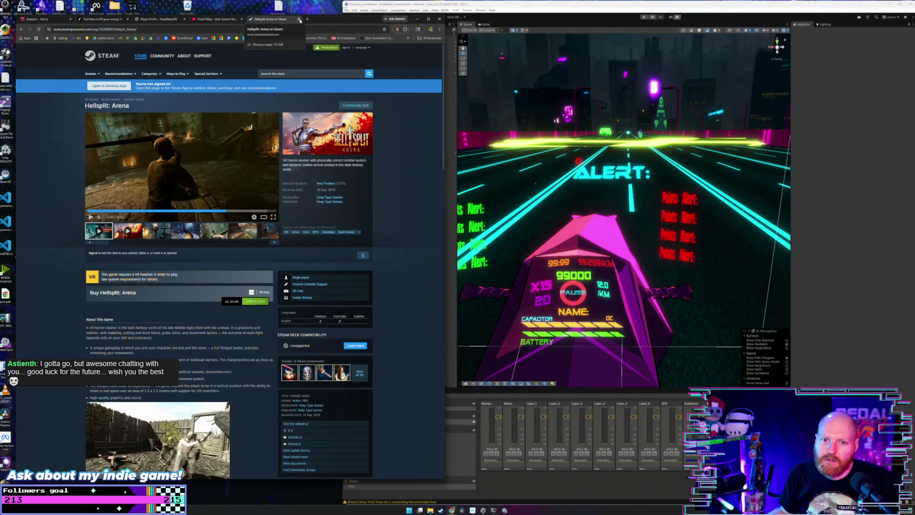
# Close the Hellsplit store tab and switch to the PedalRebelVR player profile's Fitness Tracker.
pyautogui.click(300, 20)
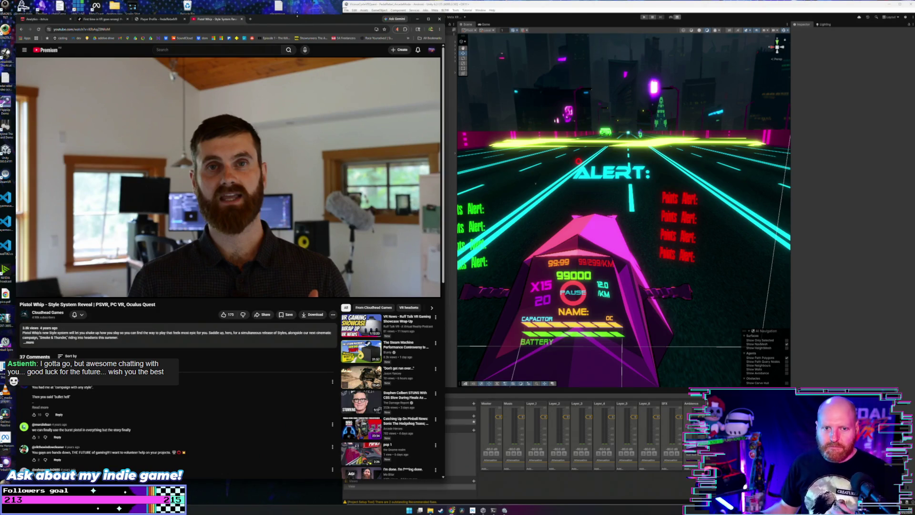
pyautogui.click(160, 19)
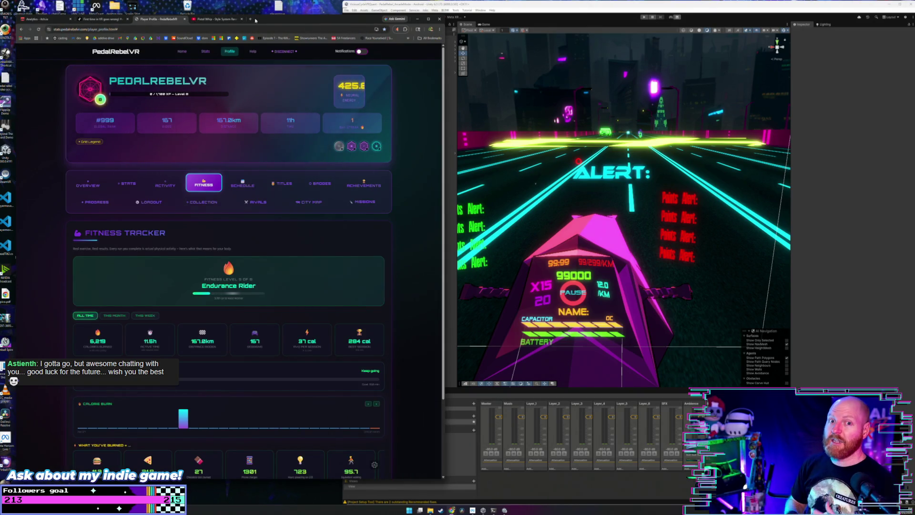
pyautogui.click(297, 11)
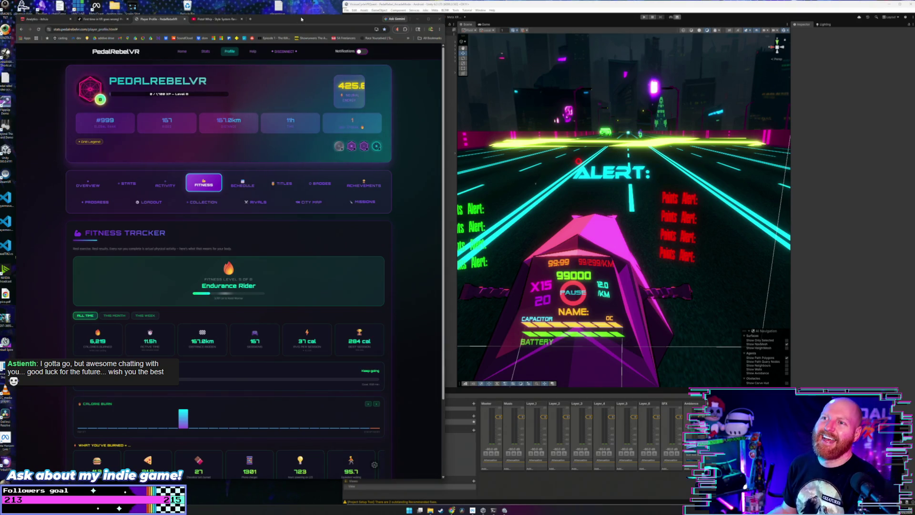
pyautogui.moveTo(303, 14); pyautogui.dragTo(303, 12)
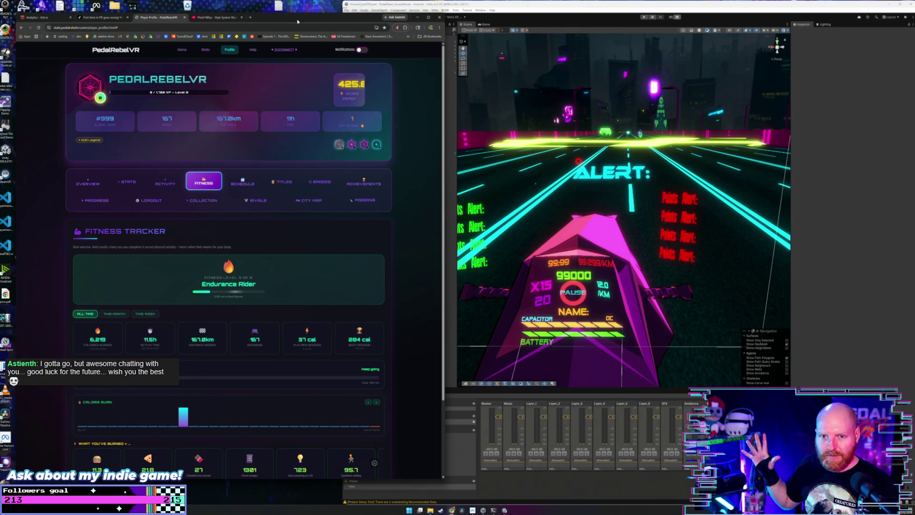
# Glance at the Unity editor, return to the browser, and switch to the TikTok VR video.
pyautogui.click(484, 7)
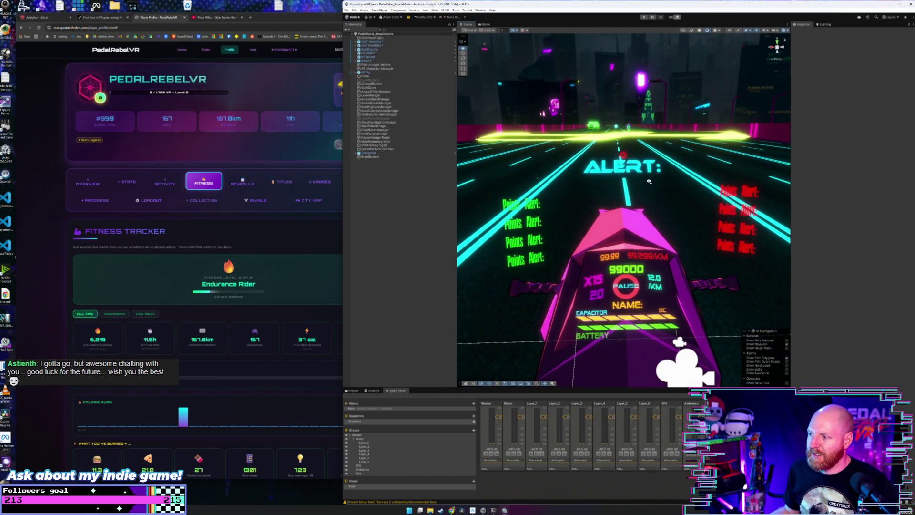
pyautogui.click(287, 20)
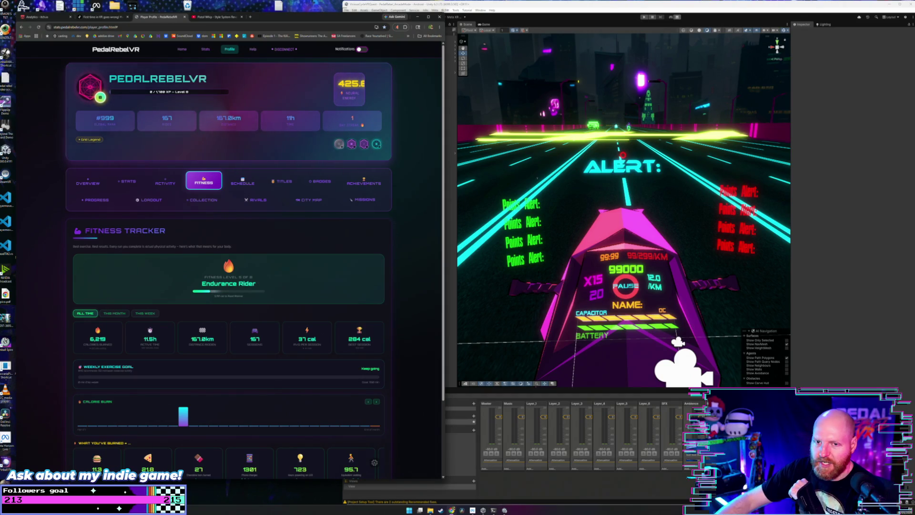
pyautogui.moveTo(272, 20); pyautogui.dragTo(291, 21)
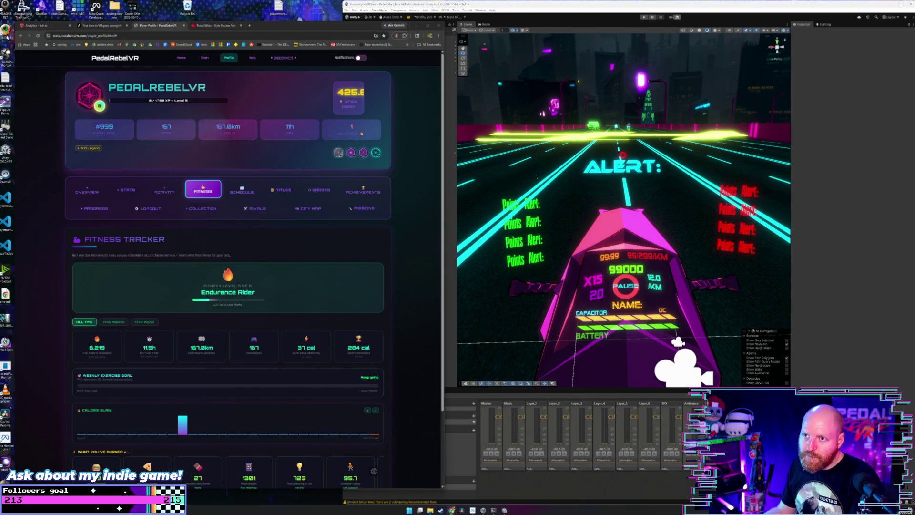
pyautogui.click(94, 26)
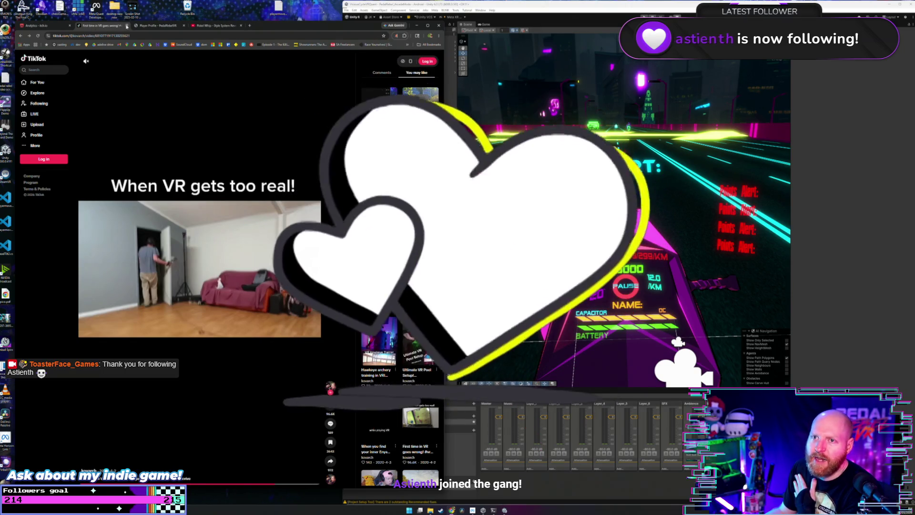
# Close the TikTok tab and go from the Pistol Whip style reveal video back to Cloudhead Games' videos.
pyautogui.click(128, 26)
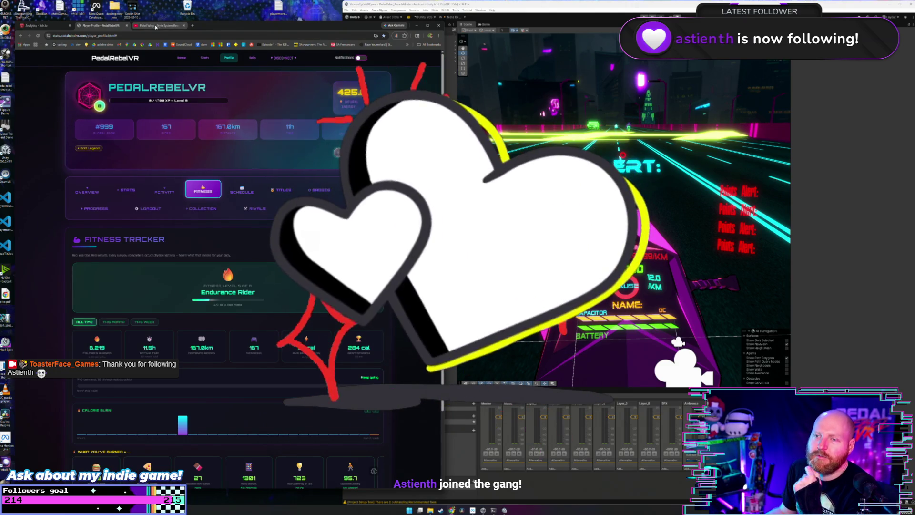
pyautogui.click(156, 27)
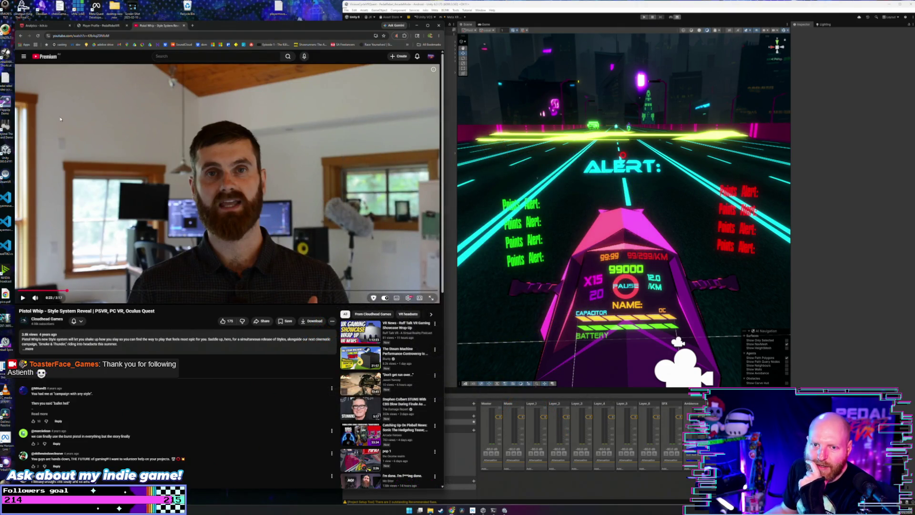
pyautogui.click(20, 36)
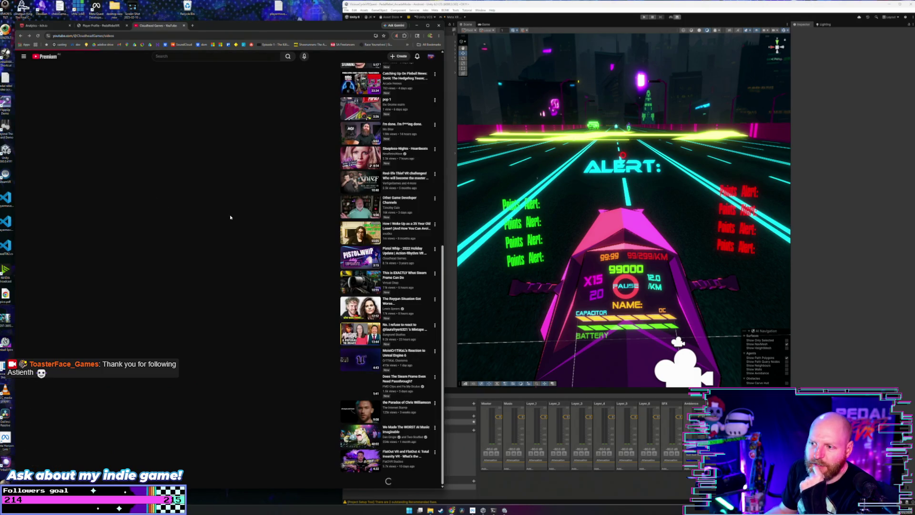
# Scroll through the channel's older videos, then minimize the browser to reveal DaVinci Resolve's Project Manager.
pyautogui.scroll(-10, 230, 216)
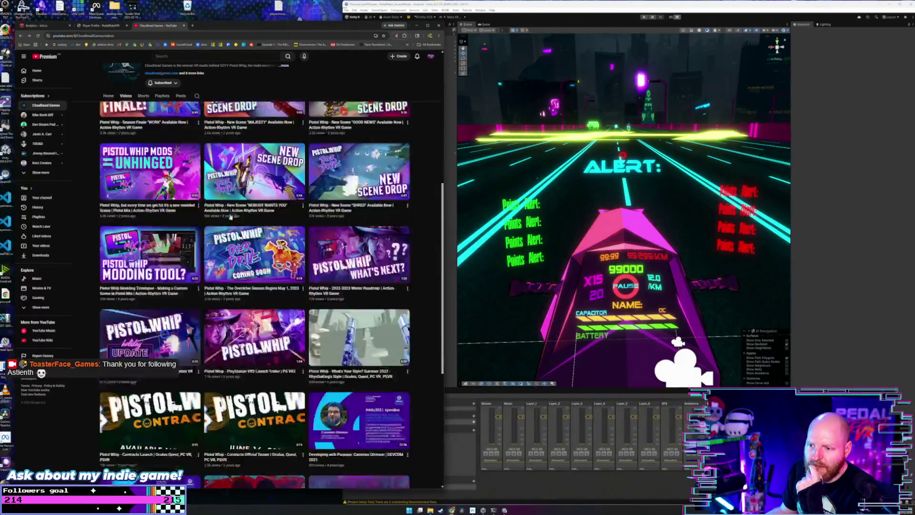
pyautogui.scroll(-3, 231, 216)
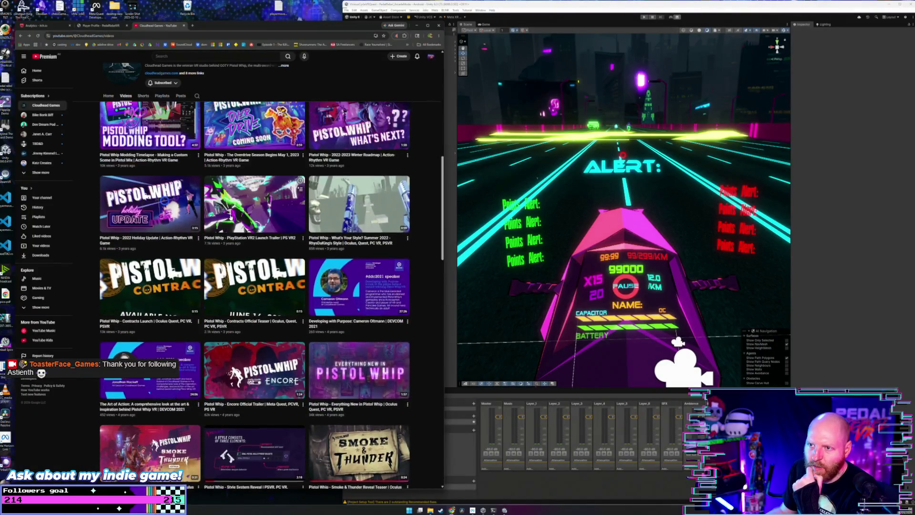
pyautogui.scroll(-6, 230, 218)
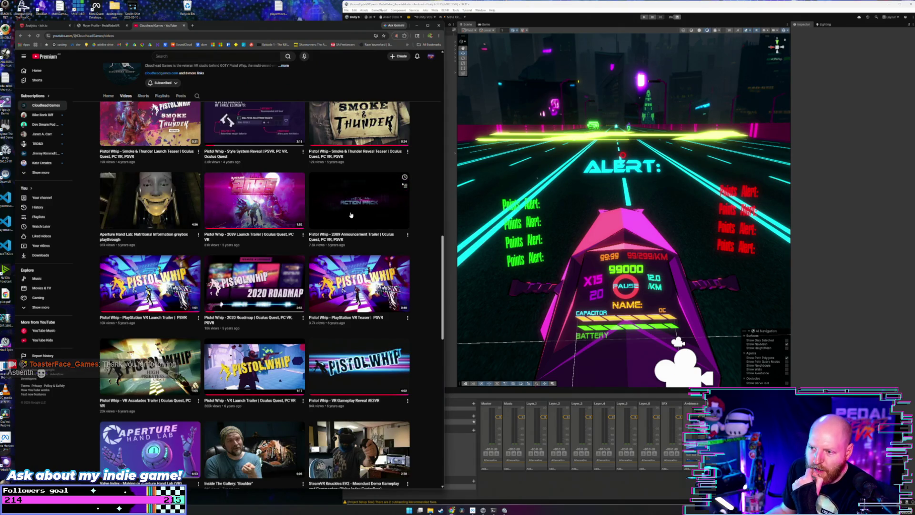
pyautogui.click(417, 25)
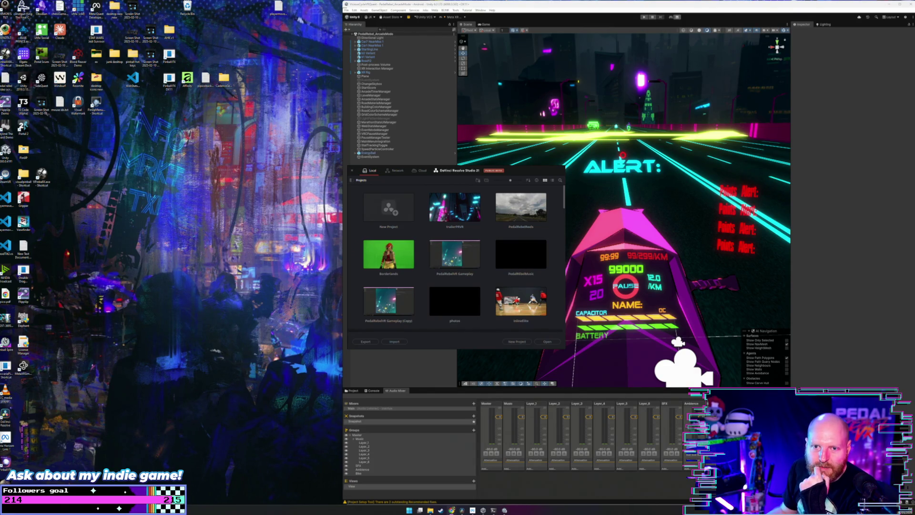
# Open the trailerPRVR project and preview the Toasterface Games logo image in the media pool.
pyautogui.doubleClick(455, 207)
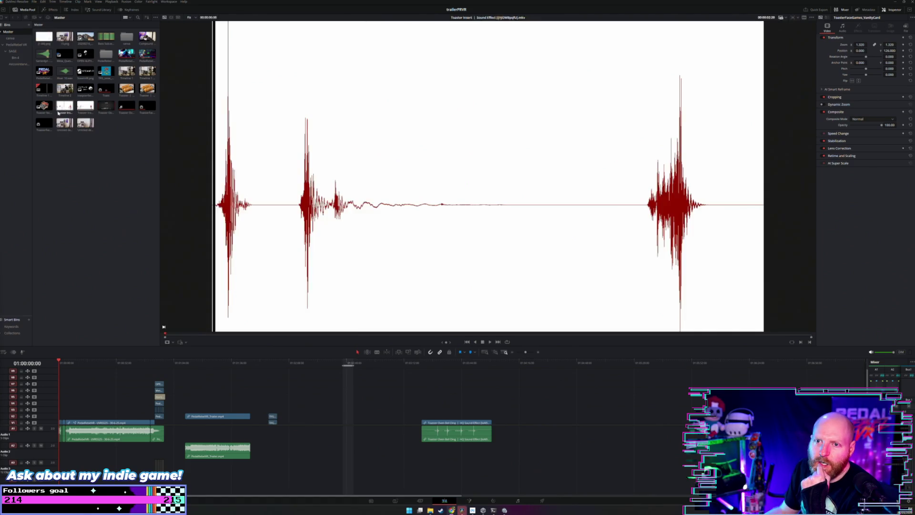
pyautogui.click(63, 89)
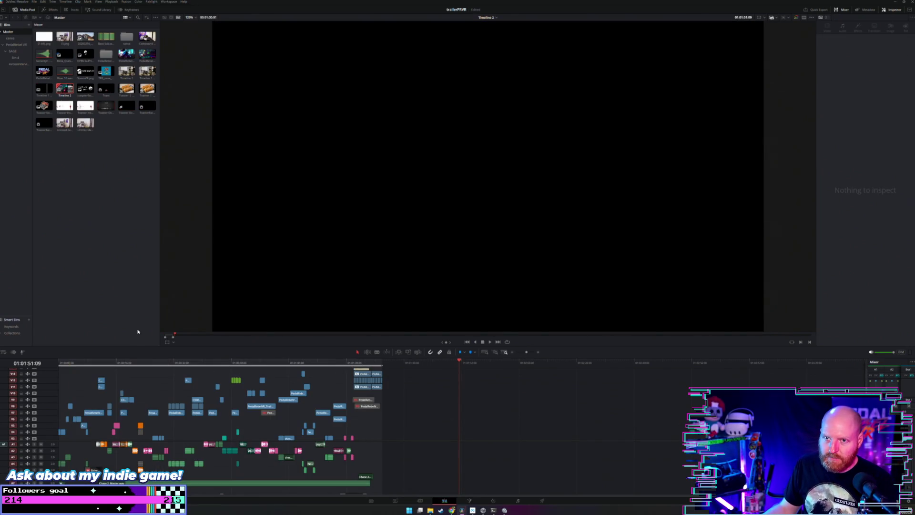
pyautogui.click(81, 90)
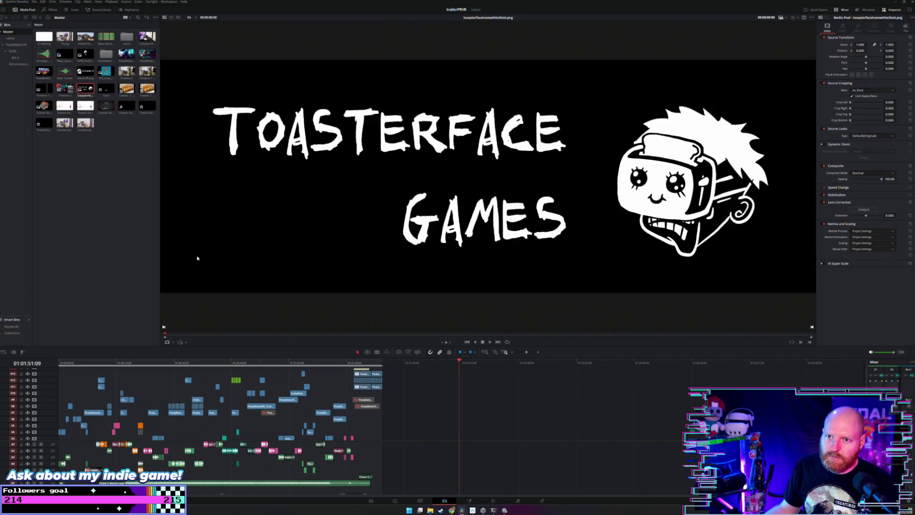
# Load Timeline 1 copy 1 and select its Toaster Oven Bell Ding clip.
pyautogui.click(66, 89)
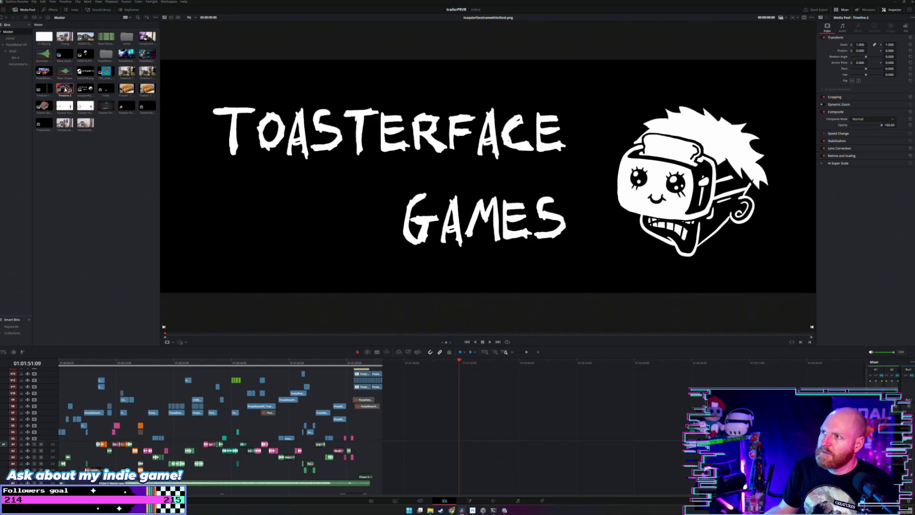
pyautogui.doubleClick(66, 90)
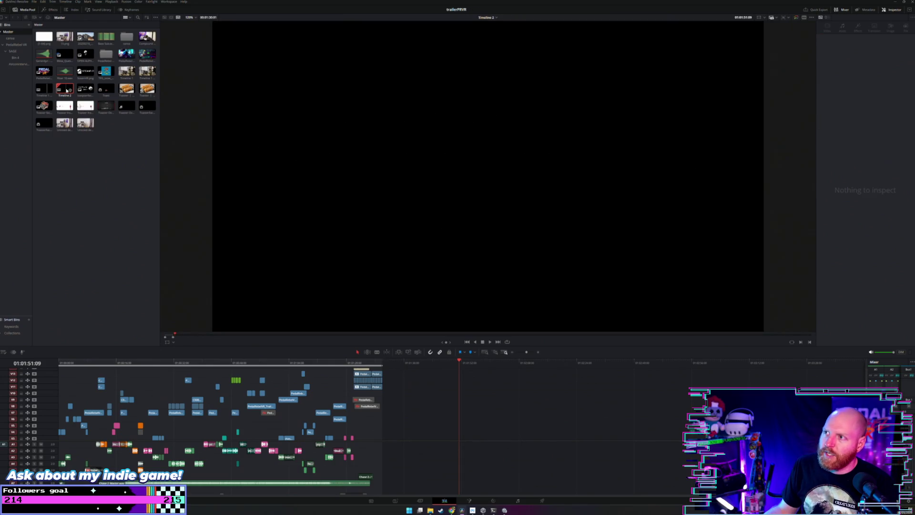
pyautogui.doubleClick(44, 90)
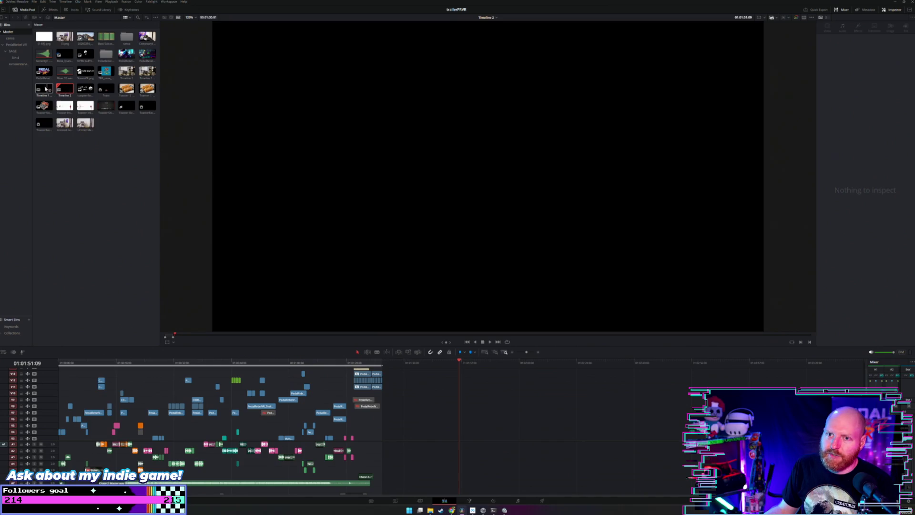
pyautogui.click(431, 364)
pyautogui.click(420, 363)
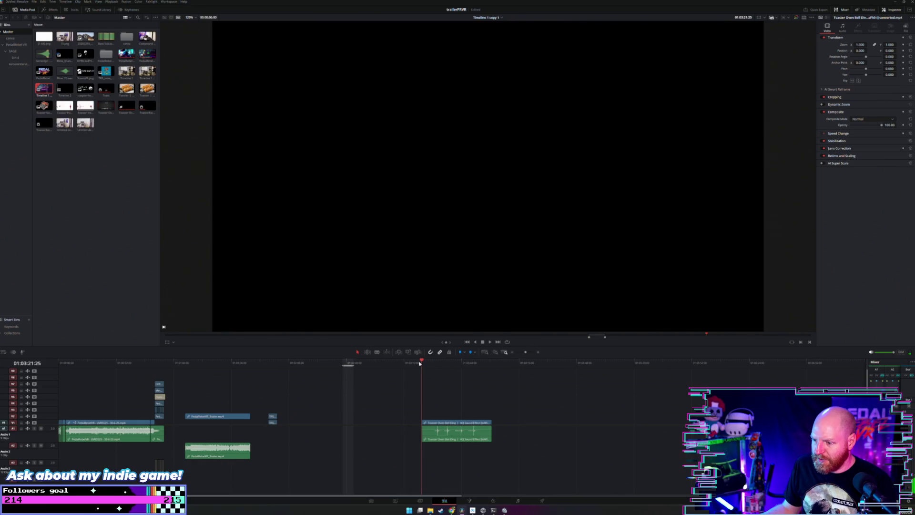
# Delete the Toaster Oven Bell Ding clip and the small leftover clips on V1 and V2.
pyautogui.moveTo(479, 396); pyautogui.dragTo(429, 438)
pyautogui.press('Delete')
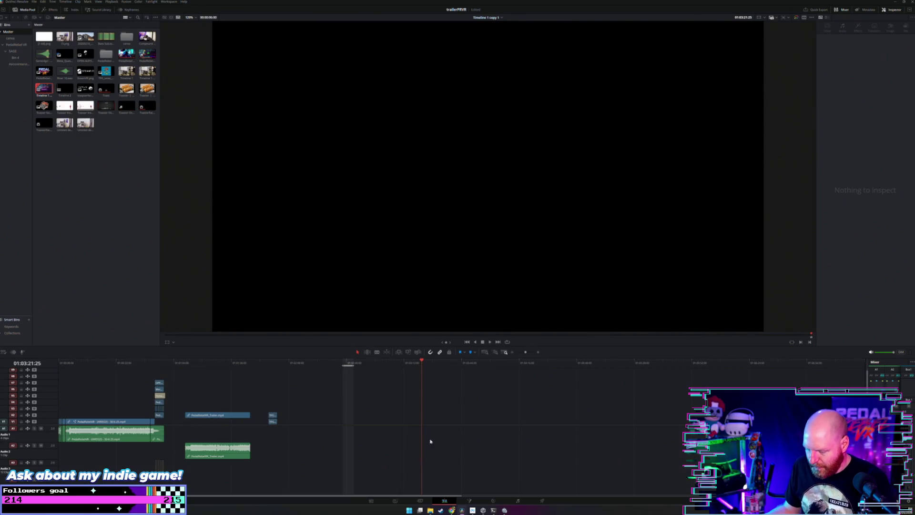
pyautogui.click(273, 363)
pyautogui.moveTo(288, 409); pyautogui.dragTo(266, 444)
pyautogui.press('Delete')
# Return to the timeline start and scrub through the vanity card's logo animation.
pyautogui.click(215, 377)
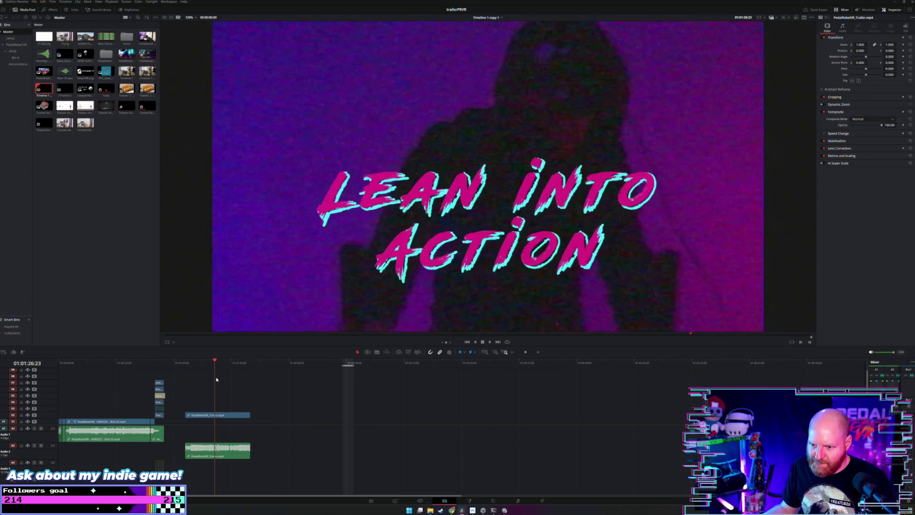
pyautogui.click(59, 363)
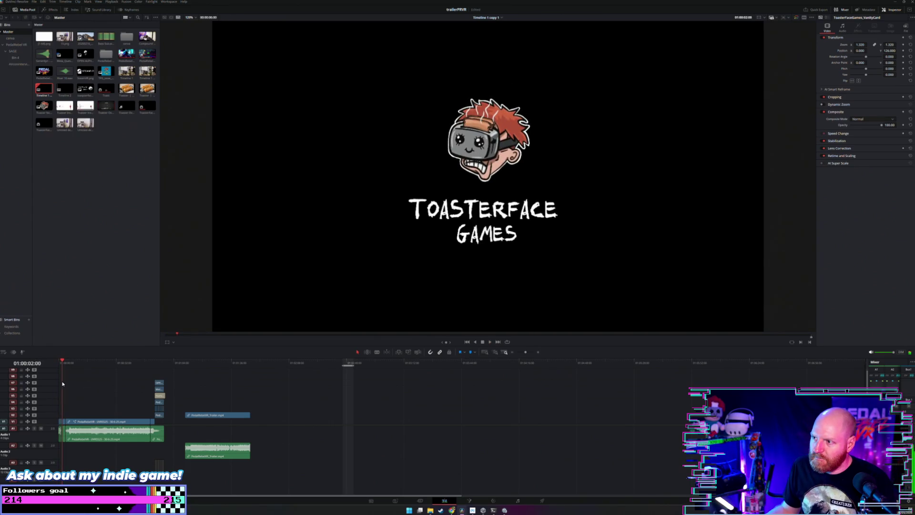
pyautogui.click(301, 364)
pyautogui.click(319, 364)
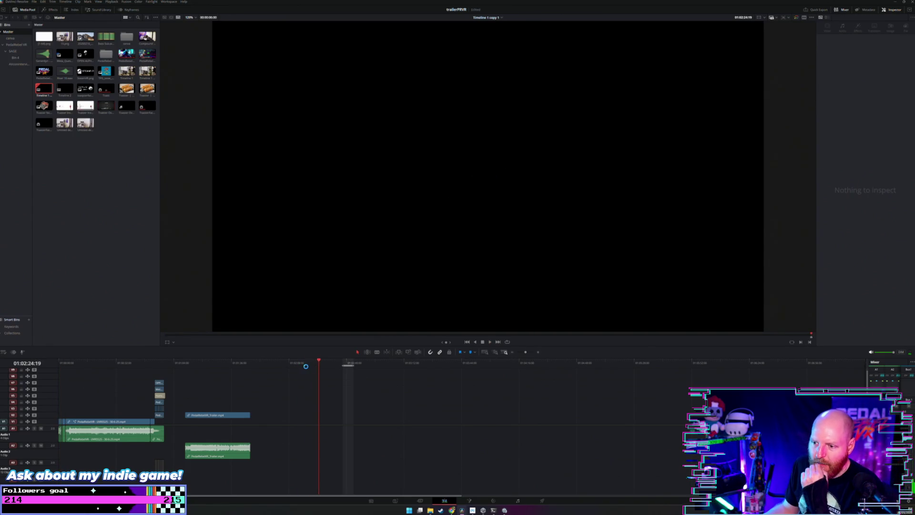
pyautogui.click(60, 363)
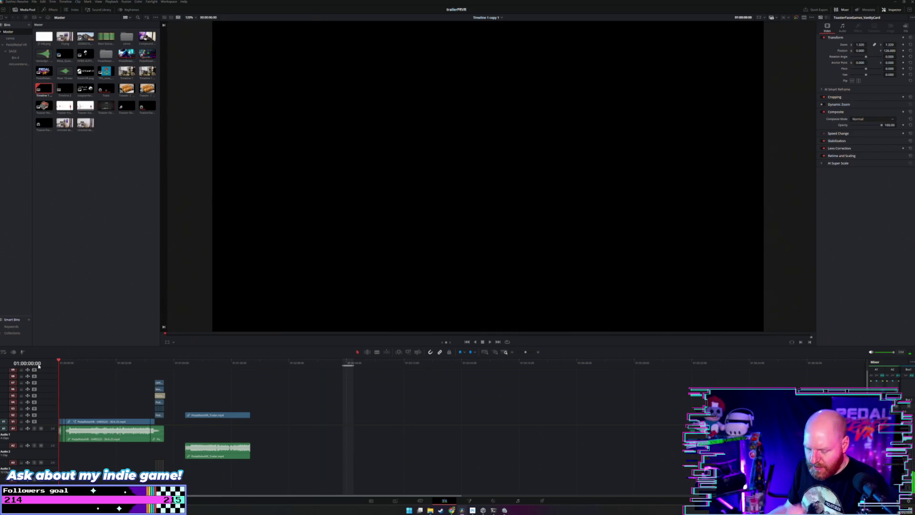
pyautogui.scroll(5, 90, 380)
pyautogui.click(72, 363)
pyautogui.moveTo(72, 363); pyautogui.dragTo(80, 363)
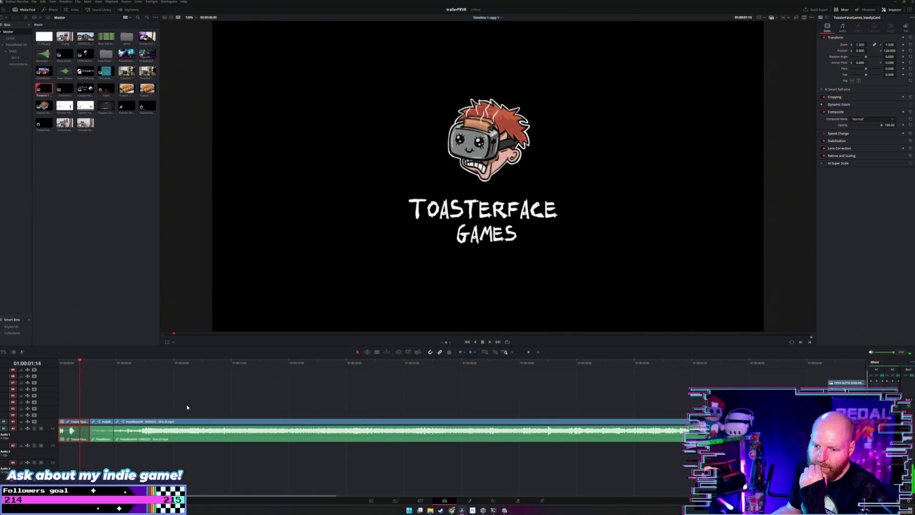
# Move the vanity card onto V2 over the gameplay, starting around 01:00:08.
pyautogui.moveTo(81, 424); pyautogui.dragTo(150, 416)
pyautogui.click(96, 363)
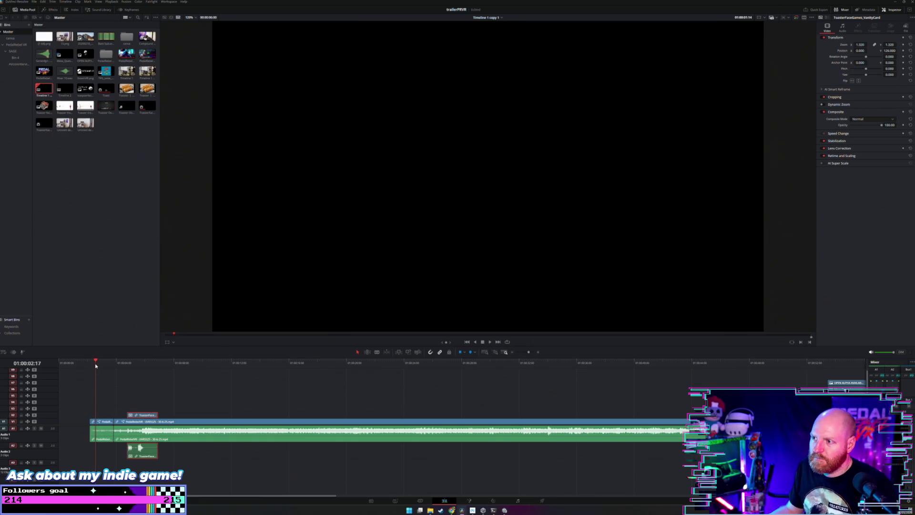
pyautogui.press('space')
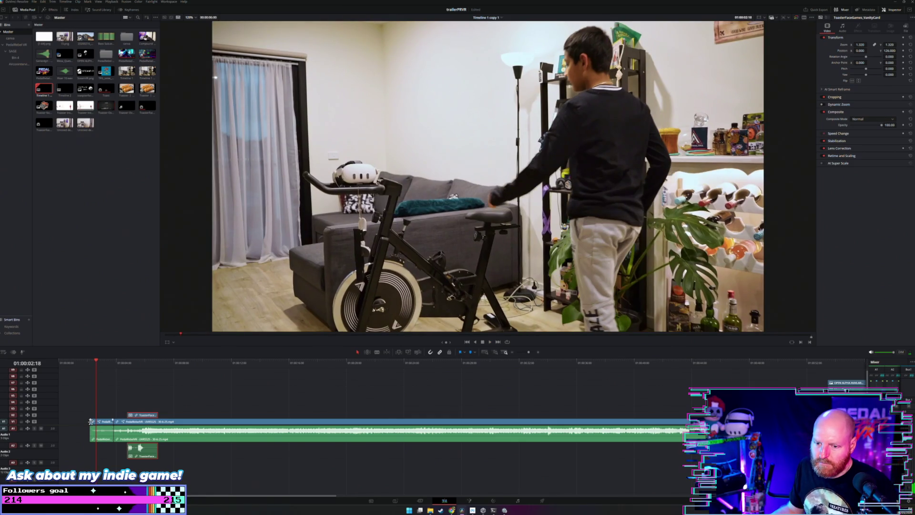
pyautogui.click(123, 362)
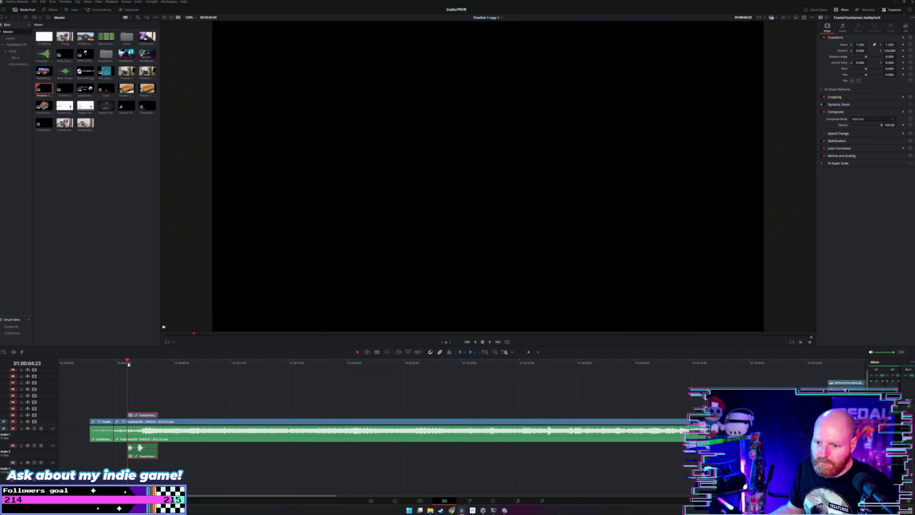
pyautogui.press('space')
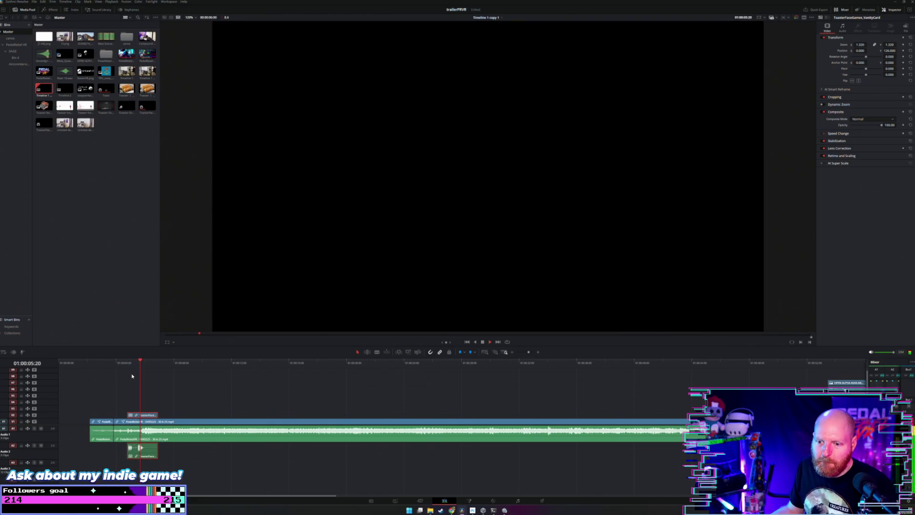
pyautogui.moveTo(168, 363)
pyautogui.mouseDown()
pyautogui.moveTo(190, 364)
pyautogui.moveTo(150, 369)
pyautogui.mouseUp()
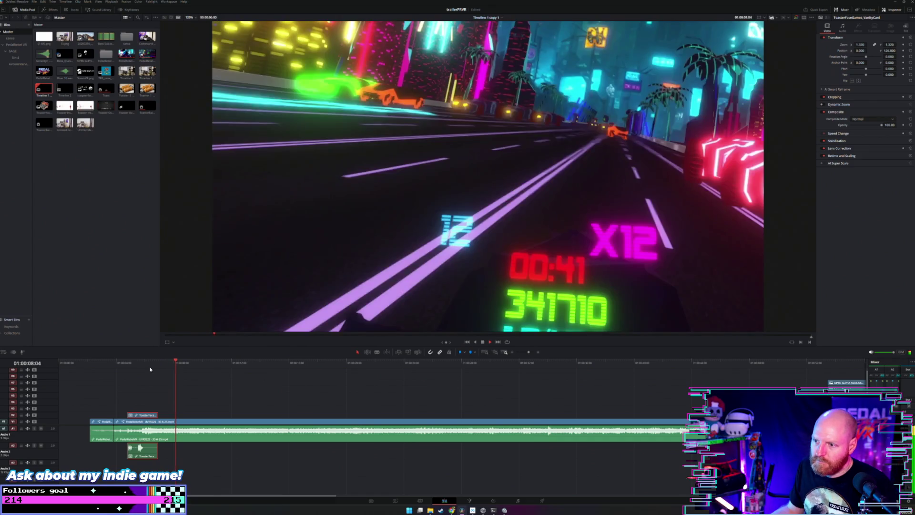
pyautogui.moveTo(145, 415); pyautogui.dragTo(190, 417)
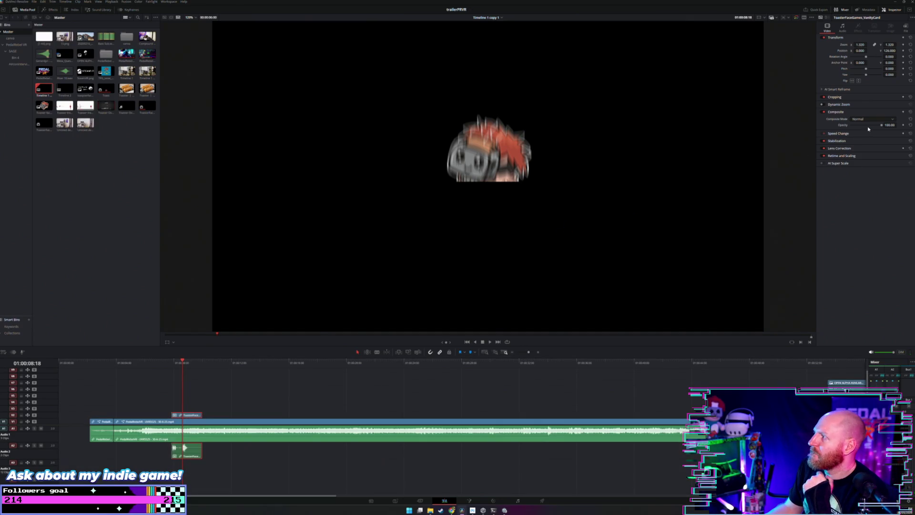
# Set the vanity card's blend mode to Add and play it back over the gameplay.
pyautogui.click(879, 120)
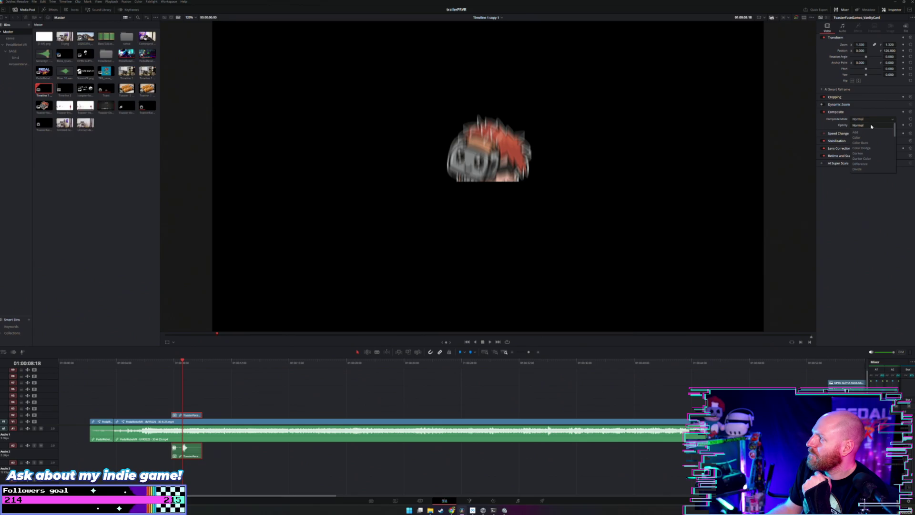
pyautogui.click(869, 133)
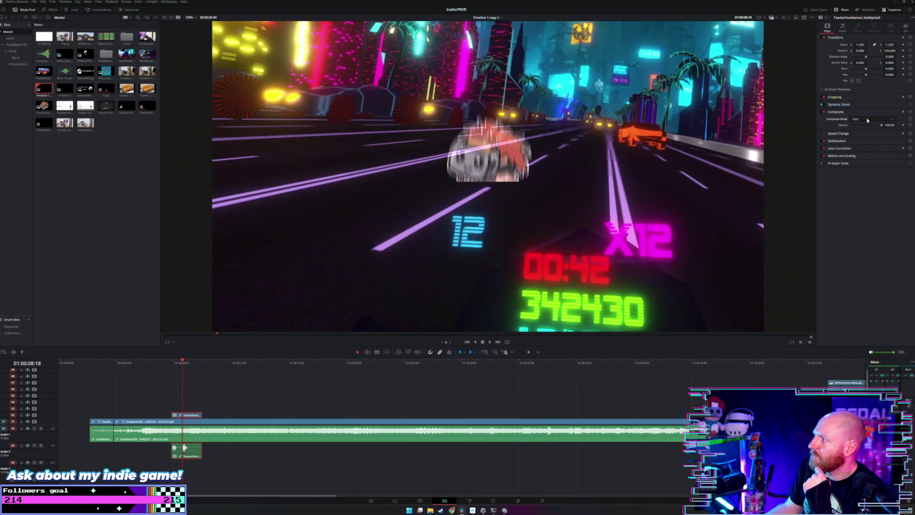
pyautogui.click(171, 362)
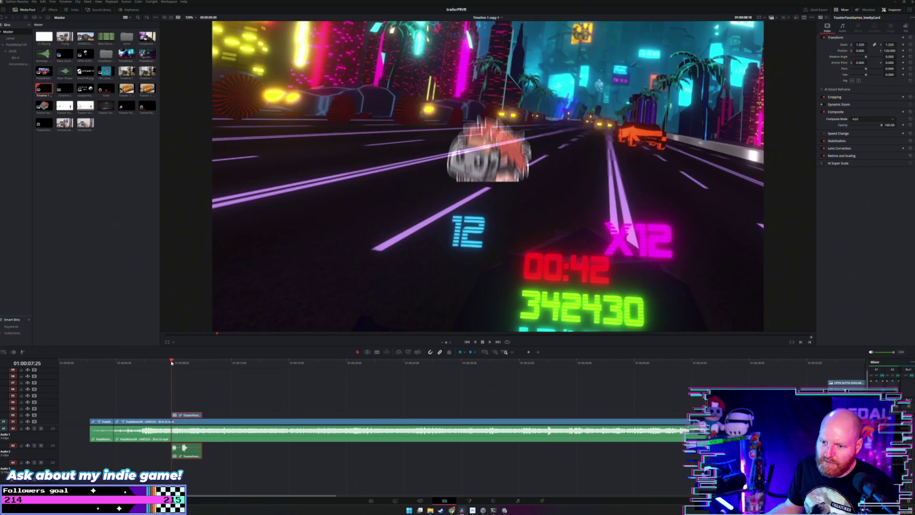
pyautogui.press('space')
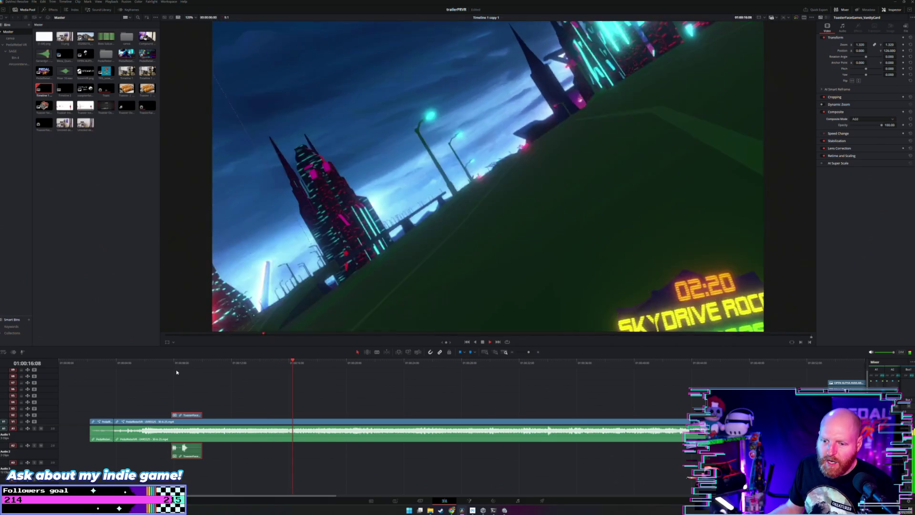
pyautogui.click(163, 362)
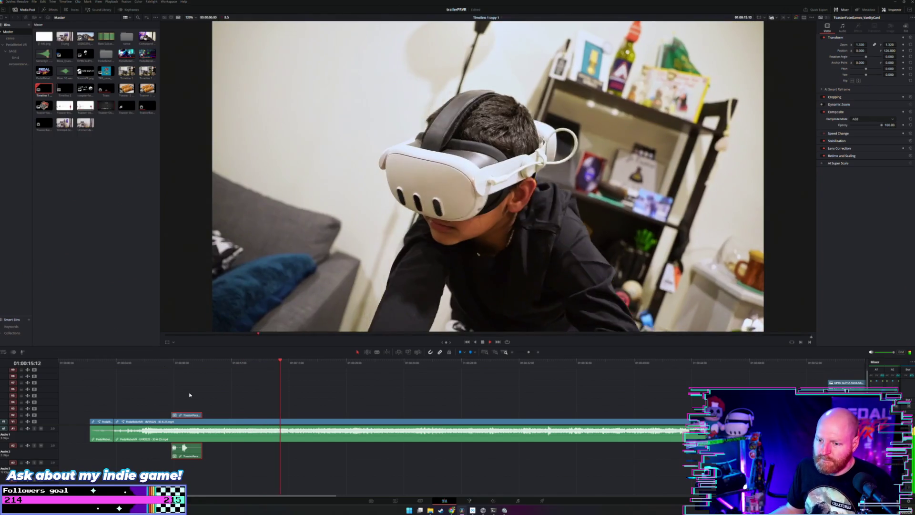
# Move the ToasterFace clip back to the timeline start, preview it, then go to the gameplay trailer section.
pyautogui.moveTo(193, 418); pyautogui.dragTo(89, 417)
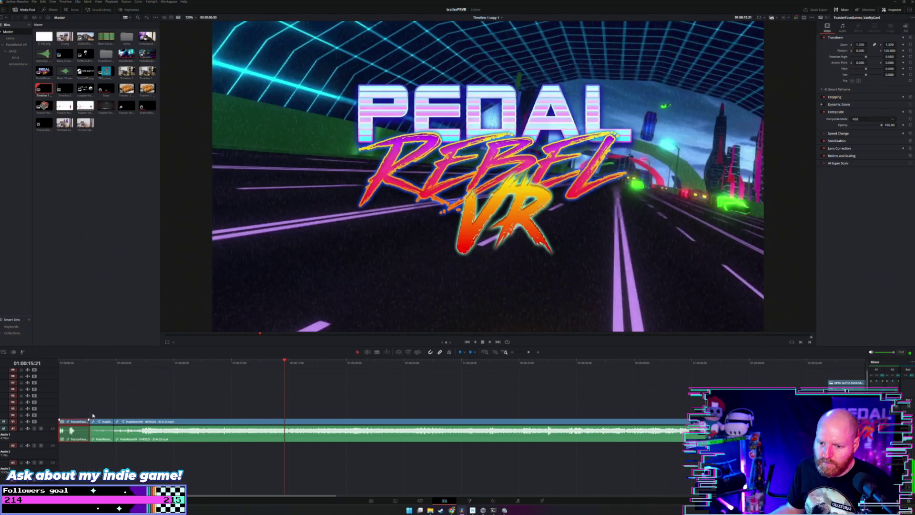
pyautogui.click(67, 363)
pyautogui.press('space')
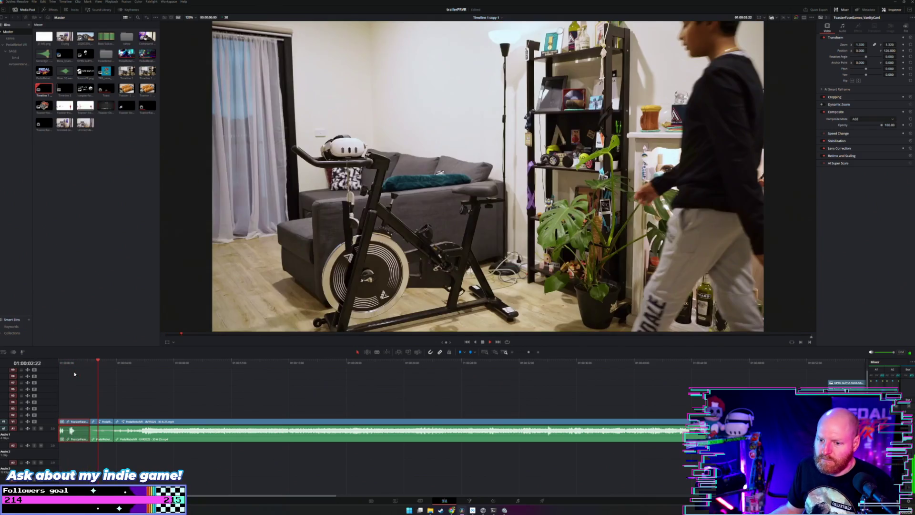
pyautogui.press('space')
pyautogui.scroll(-4, 174, 379)
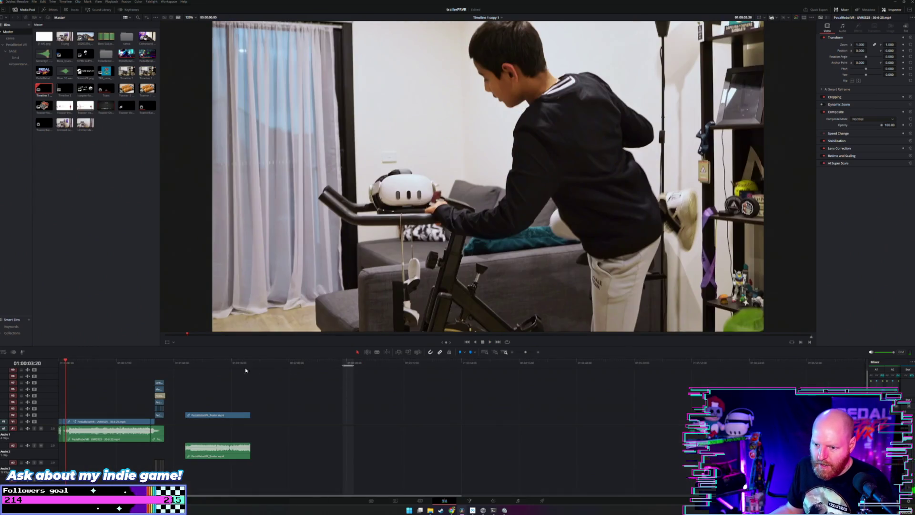
pyautogui.click(227, 363)
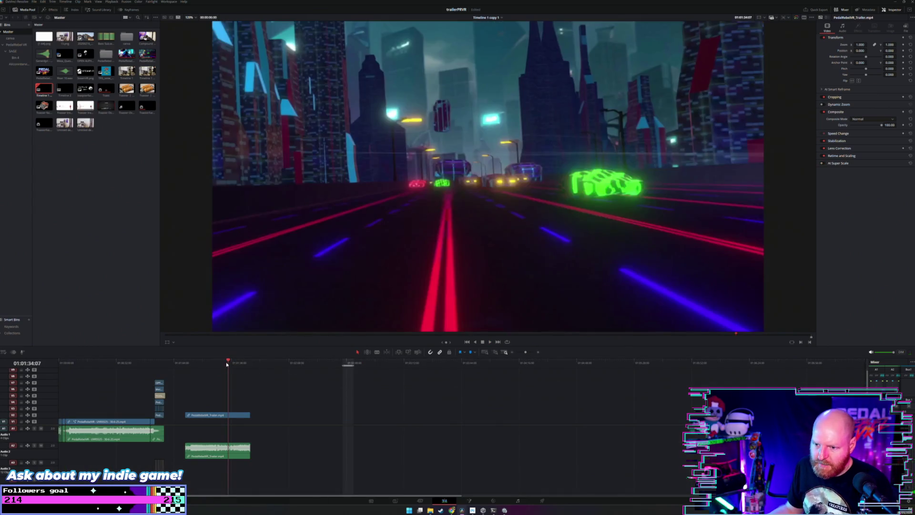
# Review the gameplay trailer and move the vanity card over it.
pyautogui.click(300, 364)
pyautogui.click(229, 364)
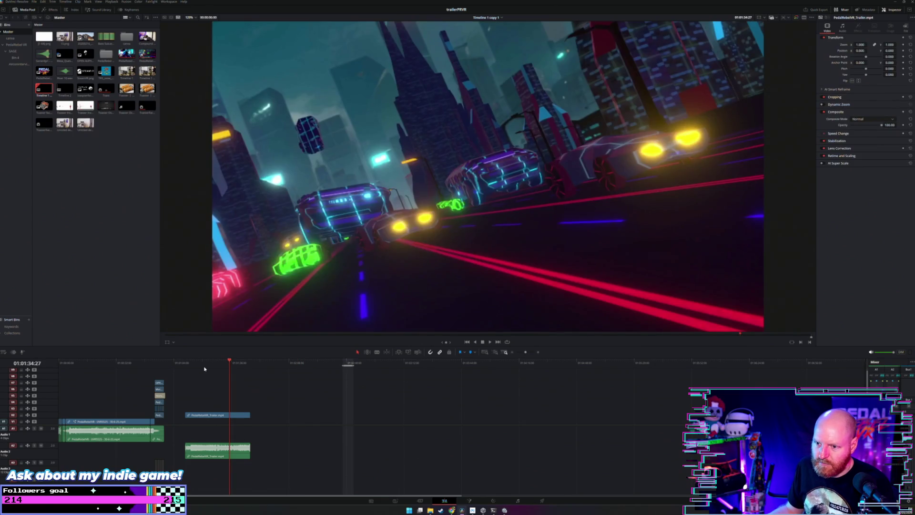
pyautogui.click(227, 363)
pyautogui.press('space')
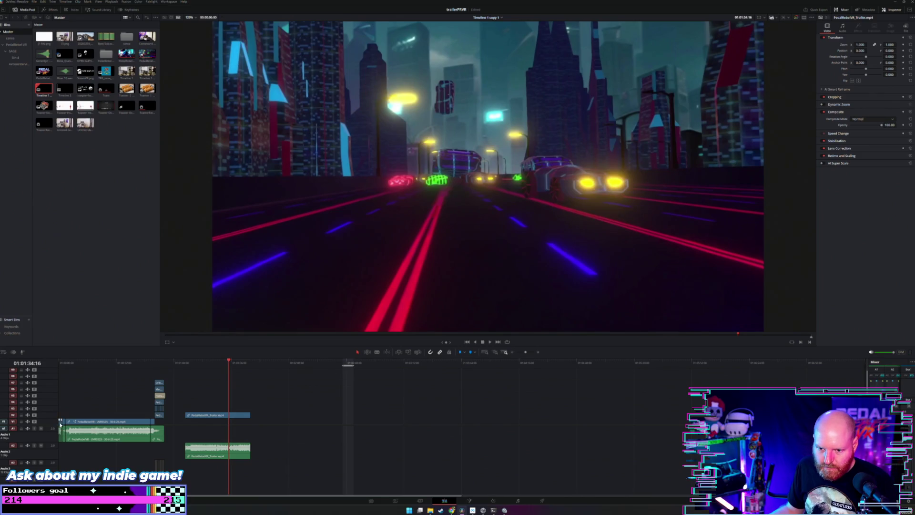
pyautogui.click(60, 424)
pyautogui.moveTo(60, 424); pyautogui.dragTo(241, 409)
pyautogui.click(243, 361)
pyautogui.moveTo(243, 362); pyautogui.dragTo(229, 365)
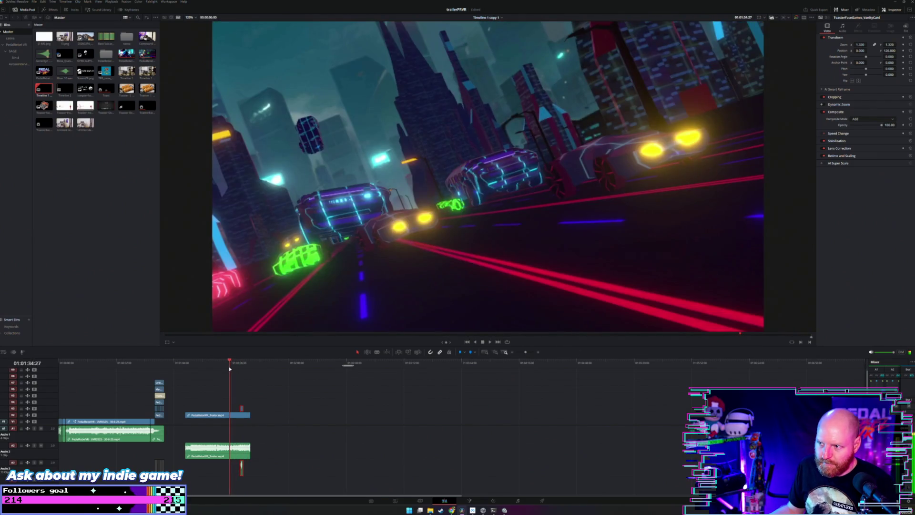
# Nudge the vanity card's position and replay its section to check the timing.
pyautogui.moveTo(242, 411)
pyautogui.mouseDown()
pyautogui.moveTo(227, 410)
pyautogui.moveTo(277, 416)
pyautogui.mouseUp()
pyautogui.click(243, 366)
pyautogui.press('space')
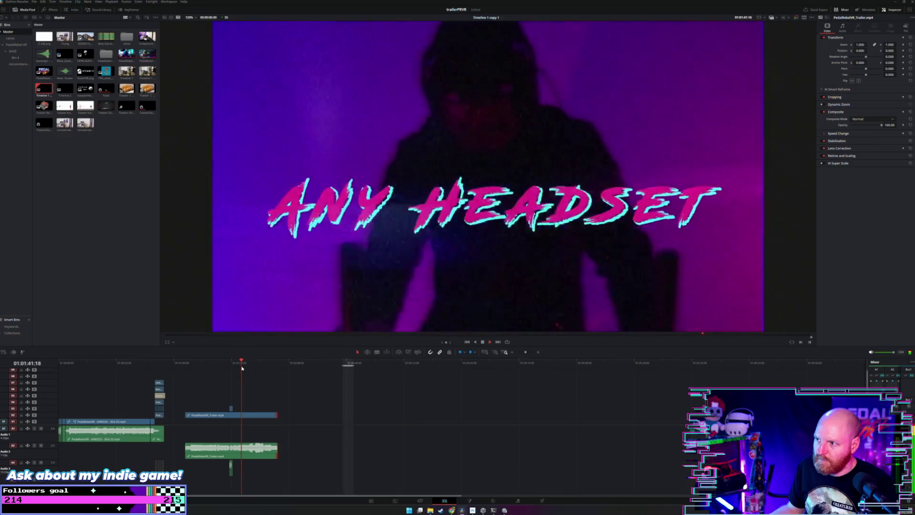
pyautogui.moveTo(243, 365); pyautogui.dragTo(261, 362)
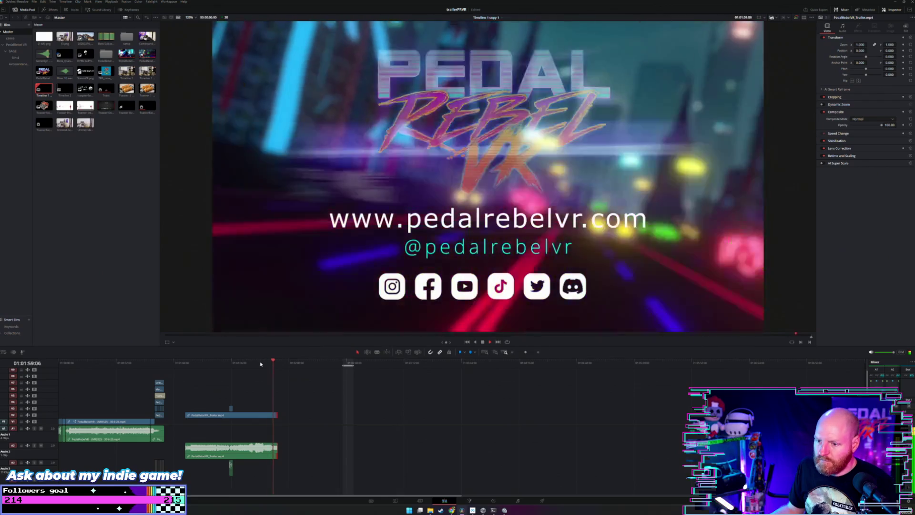
pyautogui.press('space')
pyautogui.click(229, 364)
pyautogui.press('space')
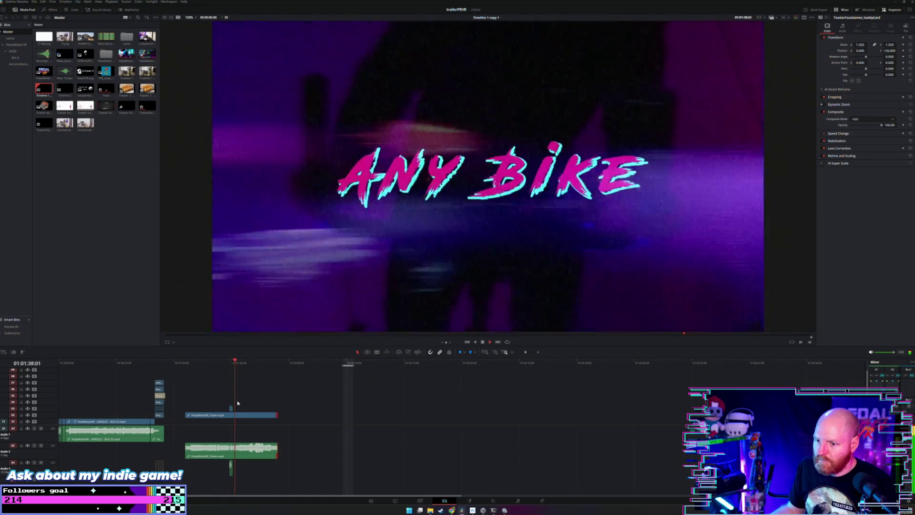
pyautogui.press('space')
# Move the vanity card past the trailer's end and add two new recordings after it.
pyautogui.moveTo(230, 409)
pyautogui.mouseDown()
pyautogui.moveTo(328, 422)
pyautogui.moveTo(291, 414)
pyautogui.moveTo(317, 426)
pyautogui.mouseUp()
pyautogui.click(319, 363)
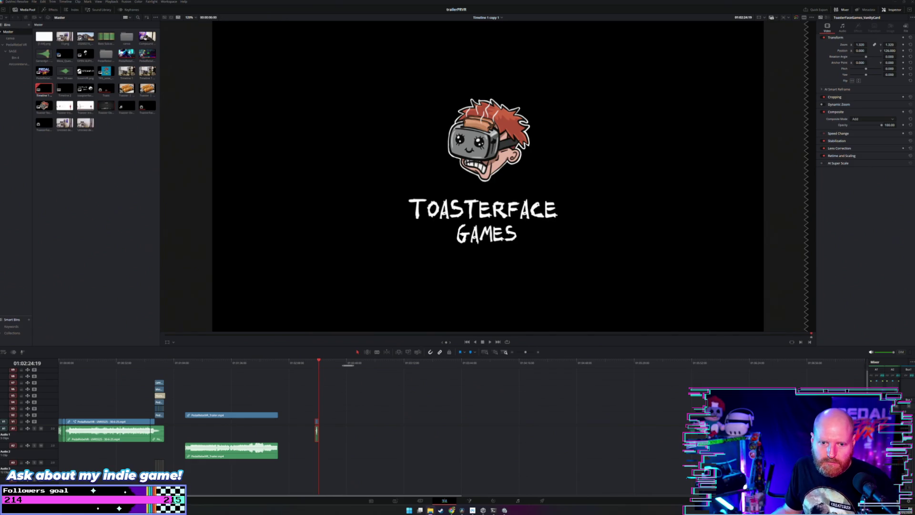
pyautogui.moveTo(147, 398)
pyautogui.mouseDown()
pyautogui.moveTo(468, 431)
pyautogui.moveTo(473, 422)
pyautogui.mouseUp()
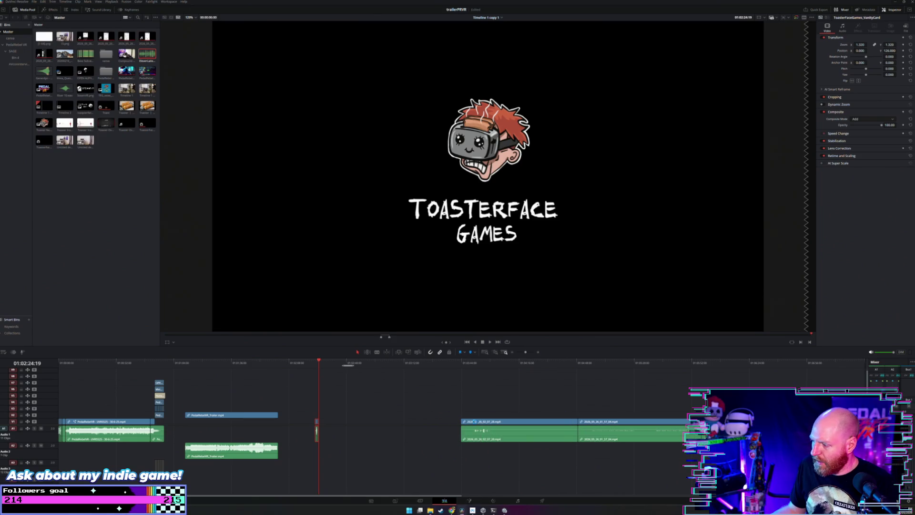
# Raise the first ElevenLabs voiceover's volume to about +12.21 dB and play it back to check.
pyautogui.click(469, 369)
pyautogui.scroll(2, 476, 371)
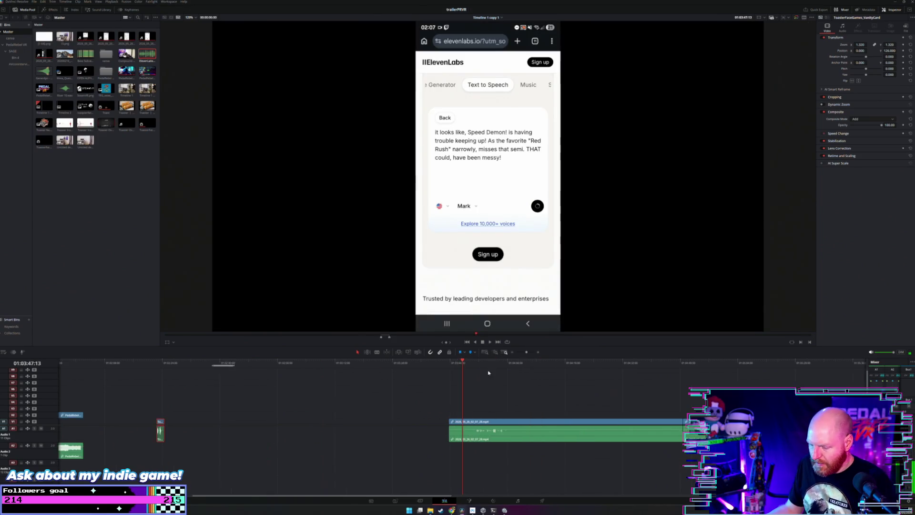
pyautogui.click(489, 367)
pyautogui.press('space')
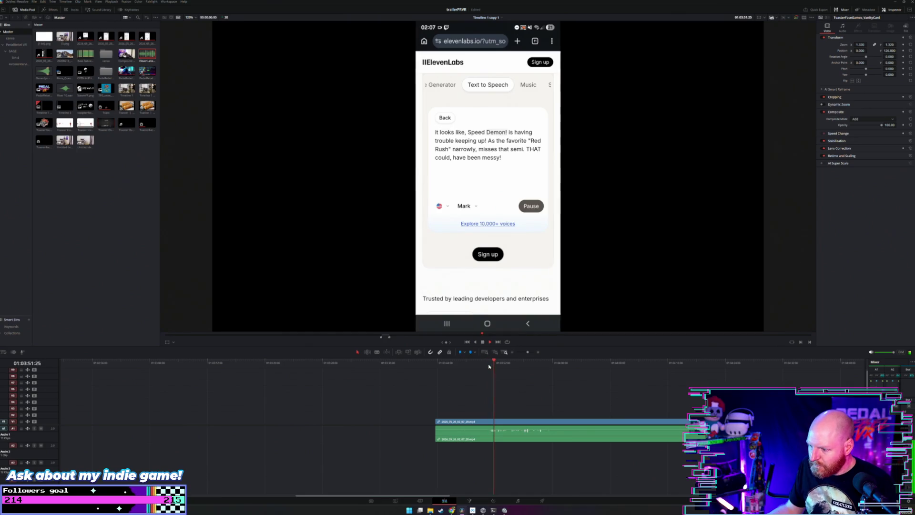
pyautogui.moveTo(508, 430); pyautogui.dragTo(509, 427)
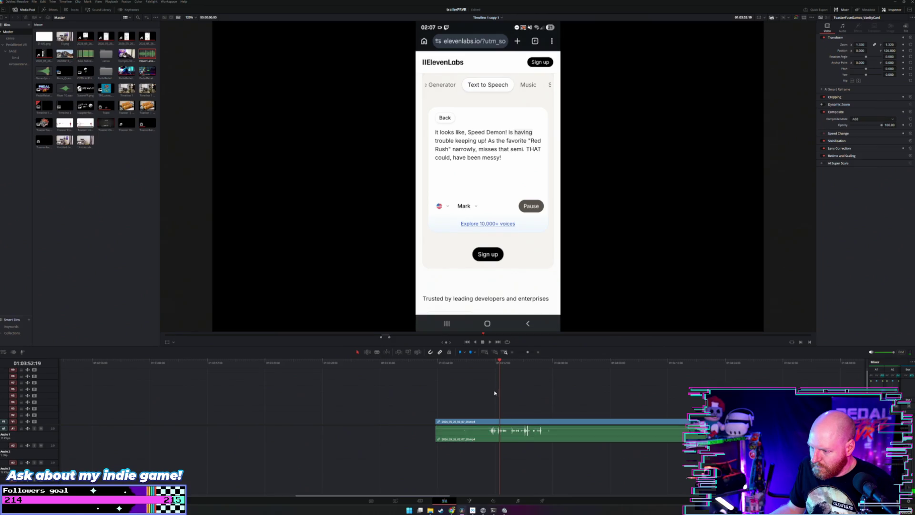
pyautogui.click(490, 366)
pyautogui.press('space')
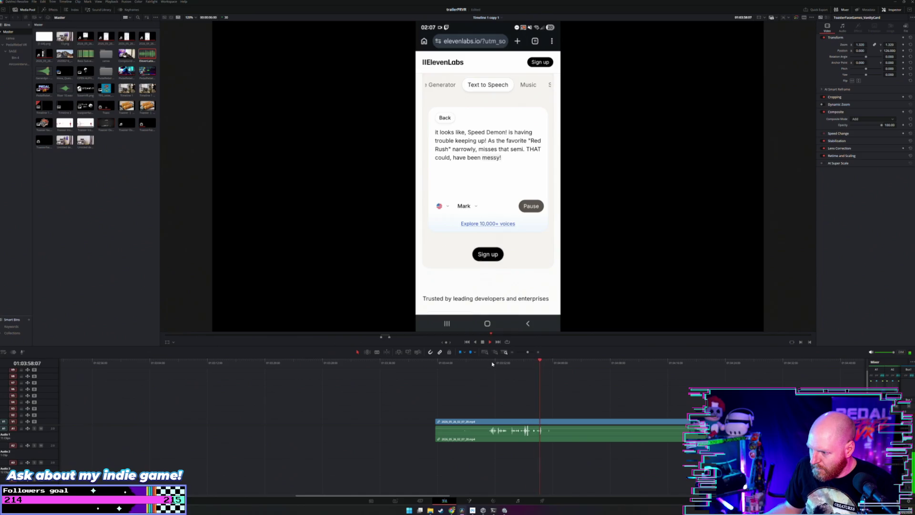
pyautogui.scroll(-2, 471, 376)
pyautogui.click(471, 364)
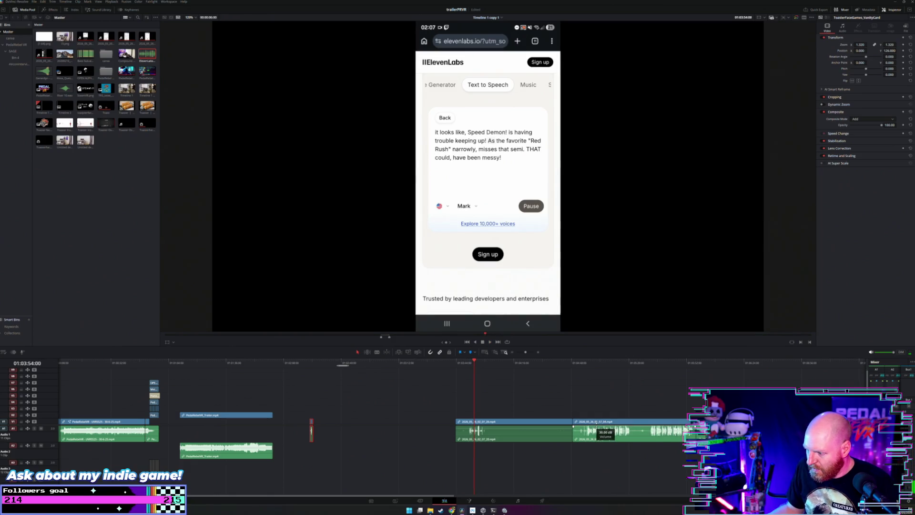
pyautogui.click(579, 365)
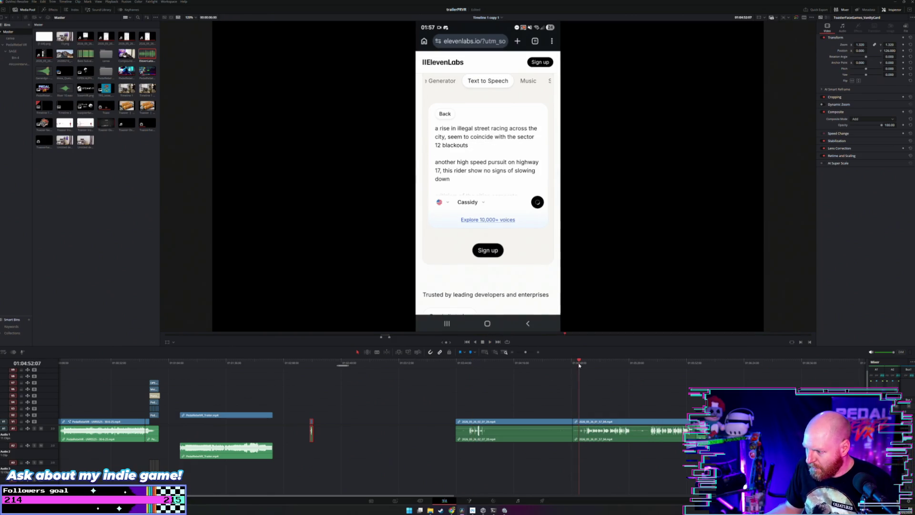
# Zoom in and trim the start off the second voiceover clip.
pyautogui.hotkey('ctrl', '=')
pyautogui.hotkey('ctrl', '=')
pyautogui.hotkey('ctrl', '=')
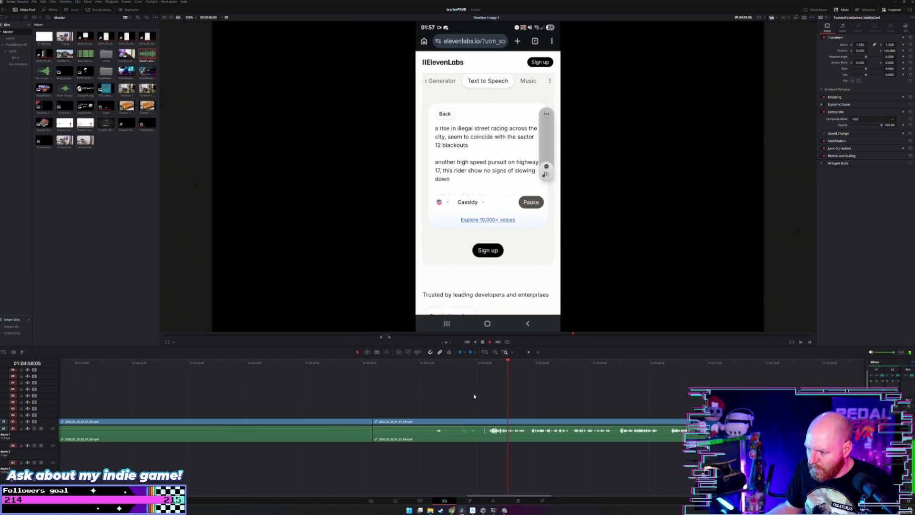
pyautogui.click(377, 422)
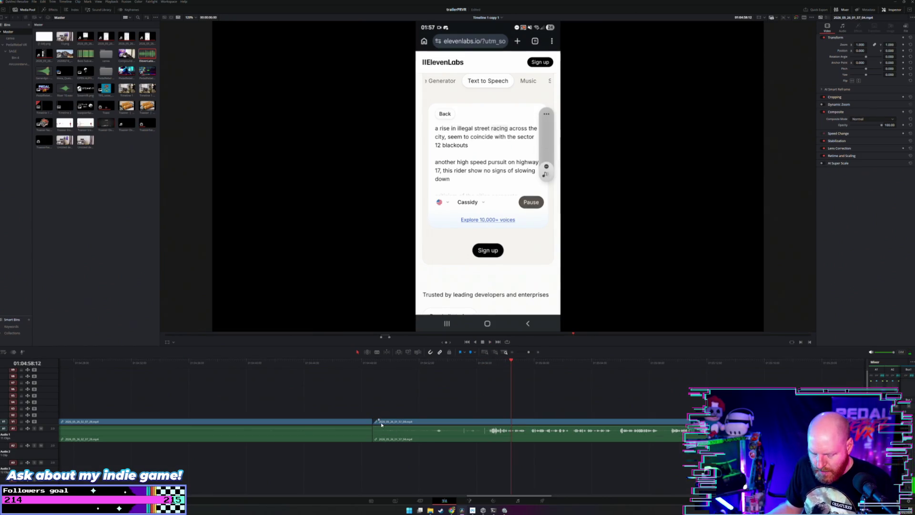
pyautogui.moveTo(375, 422); pyautogui.dragTo(487, 421)
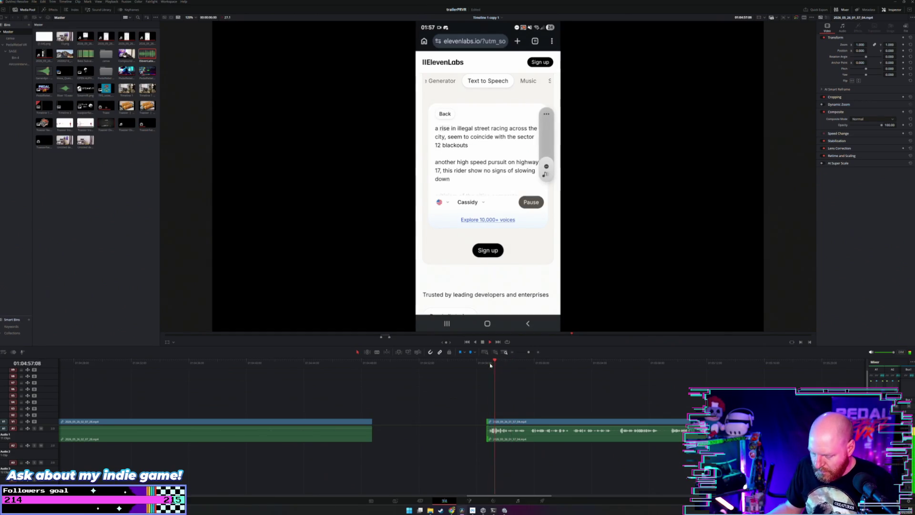
pyautogui.scroll(-4, 495, 372)
pyautogui.rightClick(593, 415)
pyautogui.click(579, 406)
# Blade-cut the second recording and move the first clip earlier.
pyautogui.press('b')
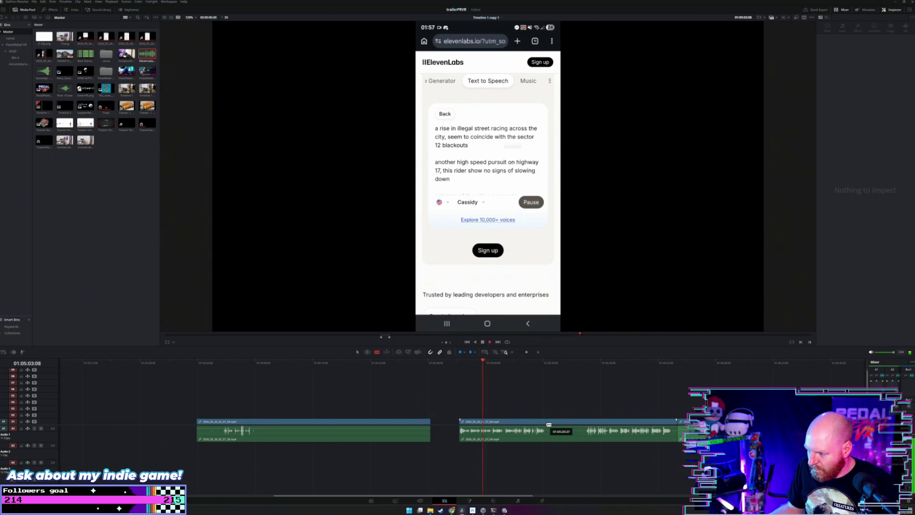
pyautogui.click(546, 424)
pyautogui.press('a')
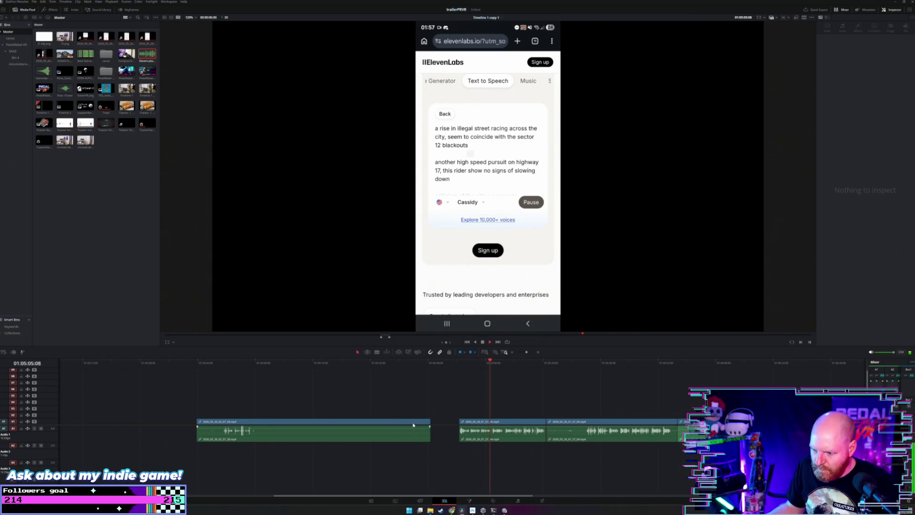
pyautogui.moveTo(410, 424); pyautogui.dragTo(310, 423)
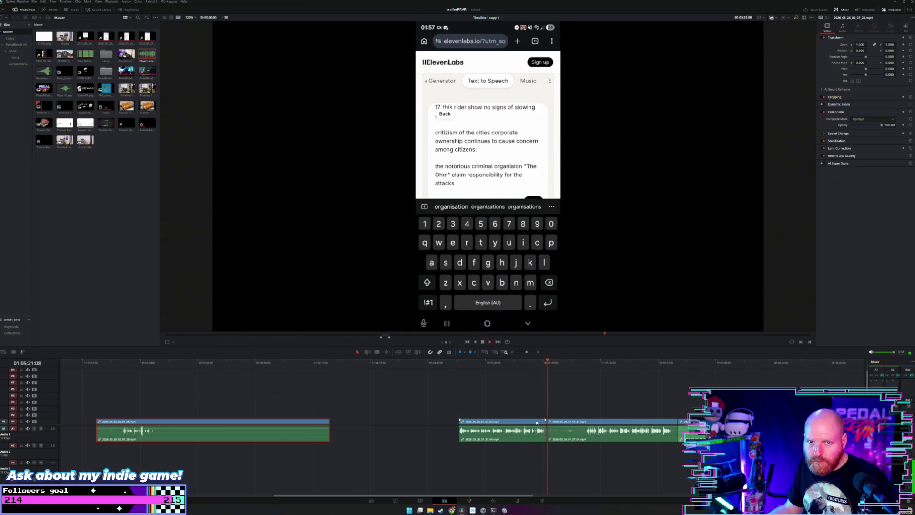
# Trim the split-off piece's start and slide the third clip up against the second.
pyautogui.click(586, 373)
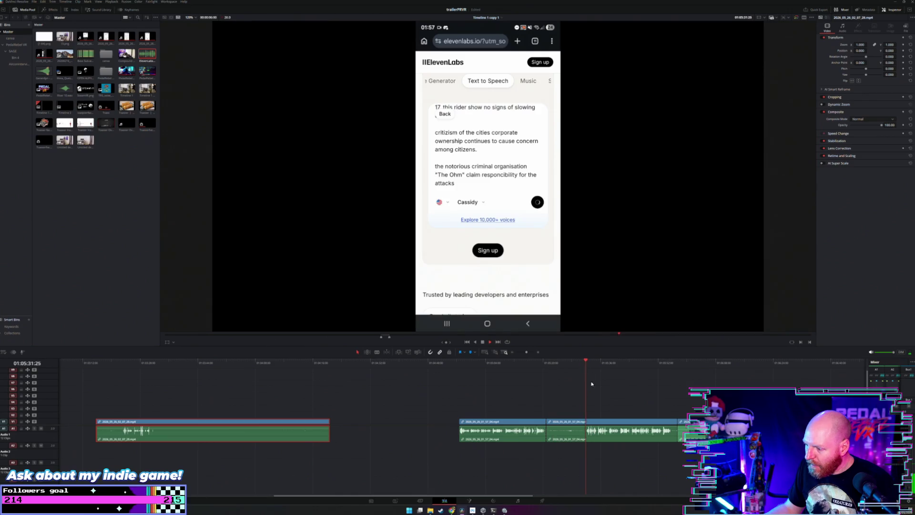
pyautogui.moveTo(547, 425); pyautogui.dragTo(587, 422)
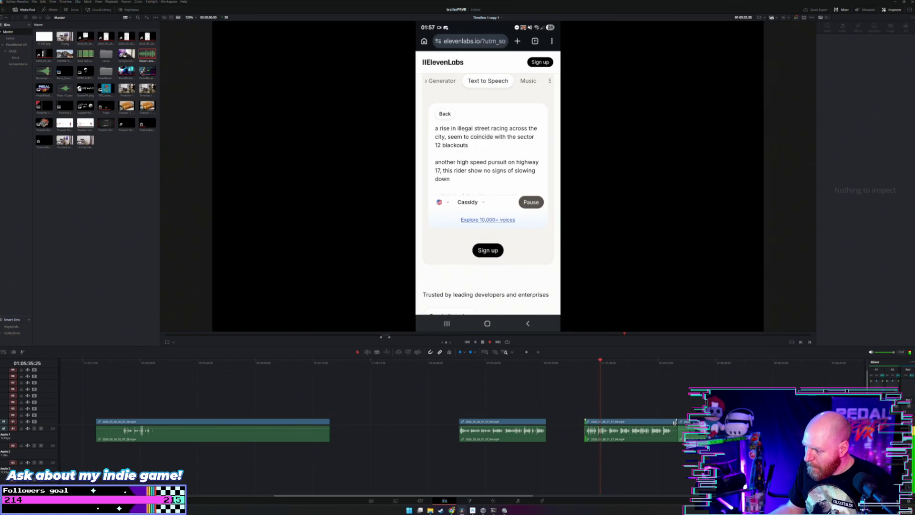
pyautogui.click(524, 433)
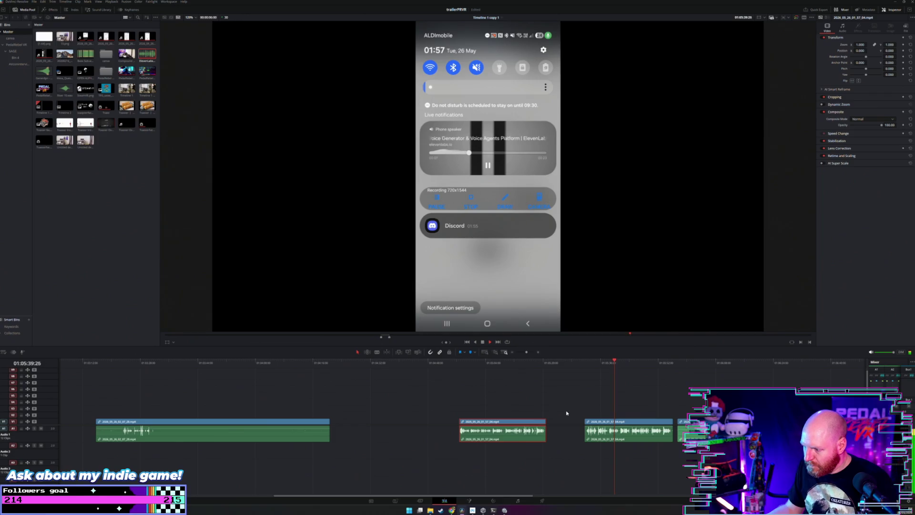
pyautogui.moveTo(594, 423); pyautogui.dragTo(470, 424)
pyautogui.keyDown('ctrl'); pyautogui.click(528, 424); pyautogui.keyUp('ctrl')
pyautogui.hscroll(5, 554, 399)
# Trim the start of the next voice clip and move it left to close the gap.
pyautogui.press('space')
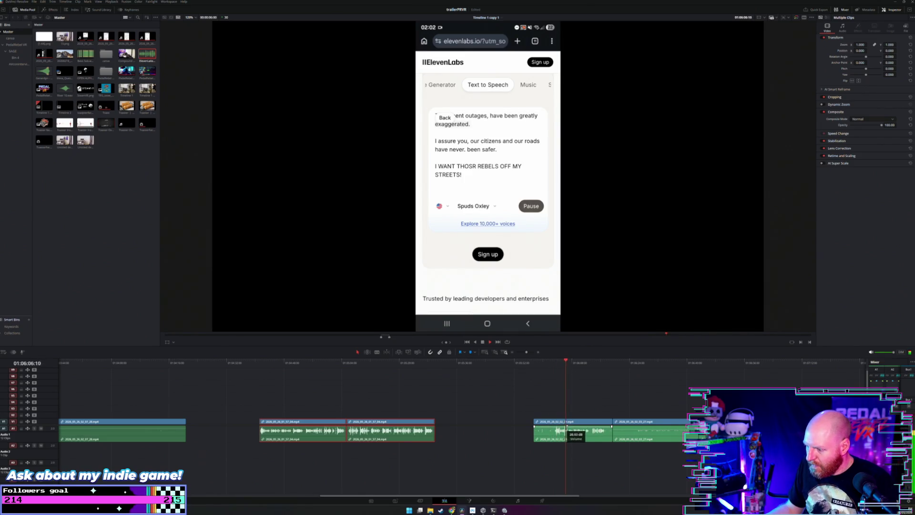
pyautogui.moveTo(535, 421); pyautogui.dragTo(556, 419)
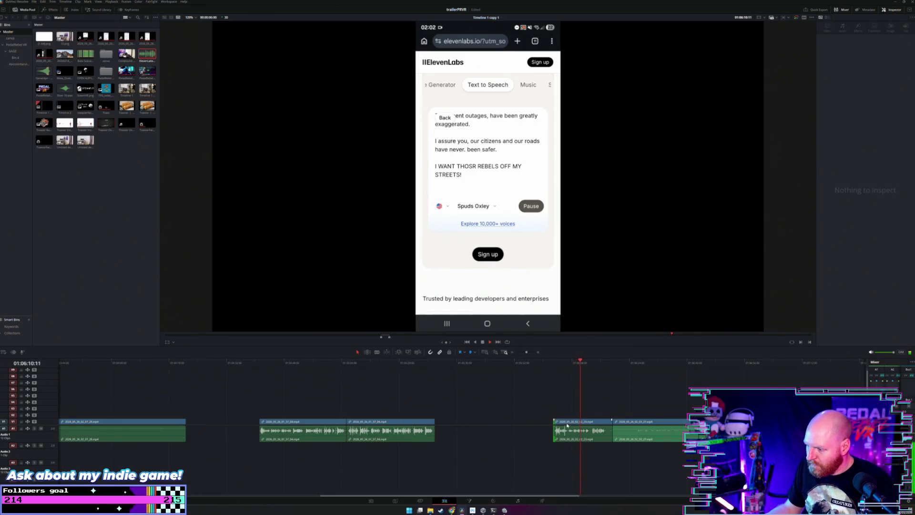
pyautogui.click(611, 421)
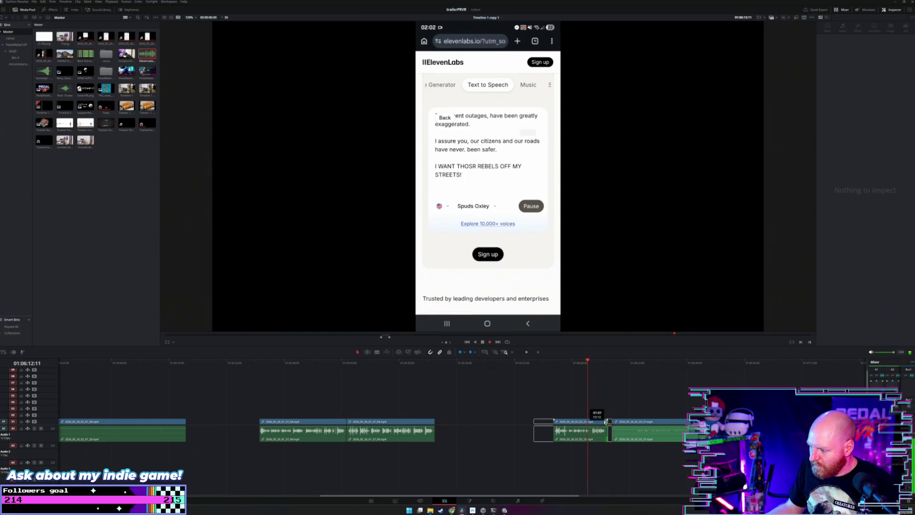
pyautogui.moveTo(587, 423); pyautogui.dragTo(477, 425)
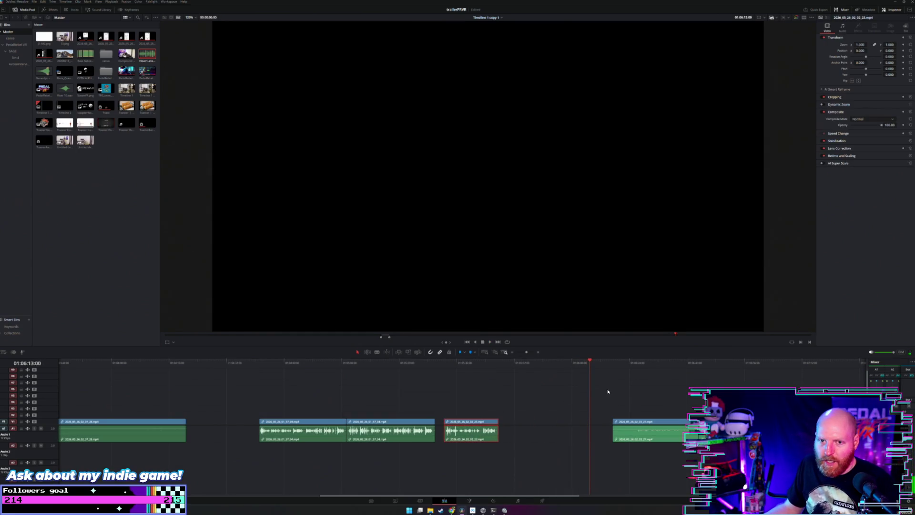
pyautogui.press('Down')
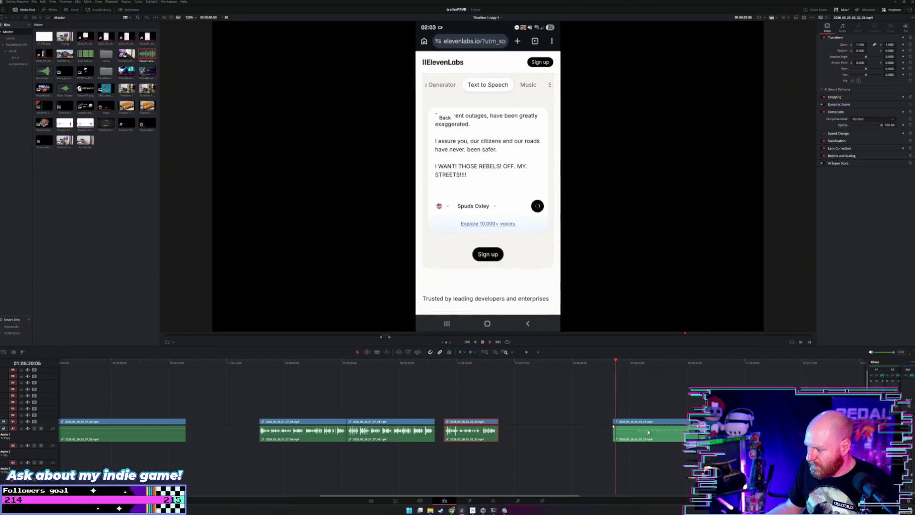
# Boost a voice clip to about 12 dB, trim its end and silent start, and move it left.
pyautogui.moveTo(648, 432); pyautogui.dragTo(649, 429)
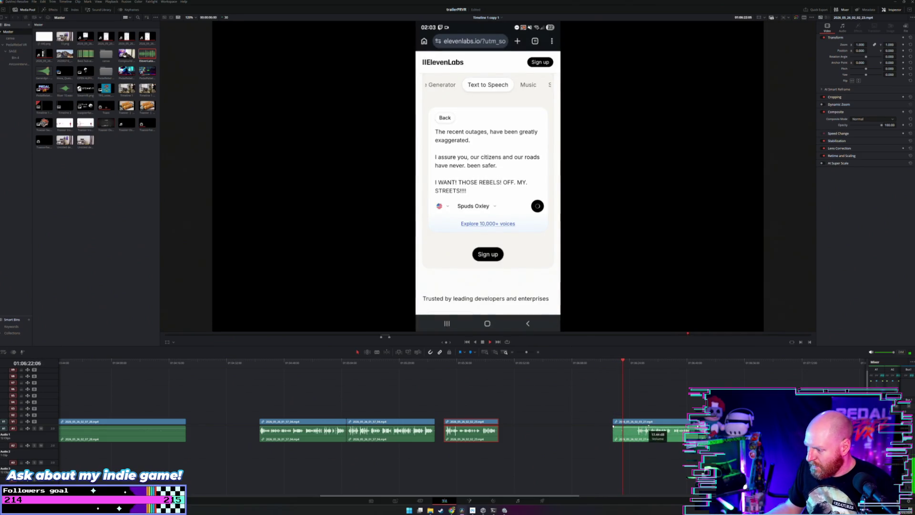
pyautogui.hscroll(3, 602, 411)
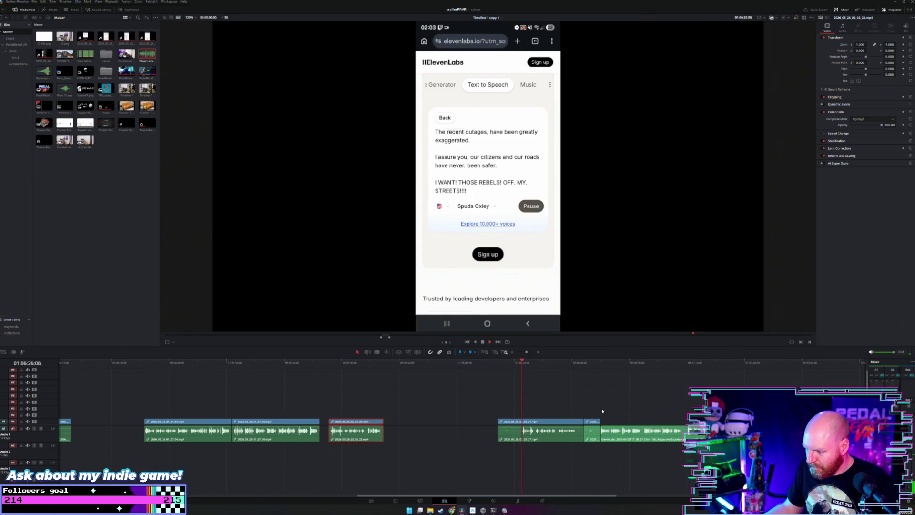
pyautogui.moveTo(582, 422); pyautogui.dragTo(577, 421)
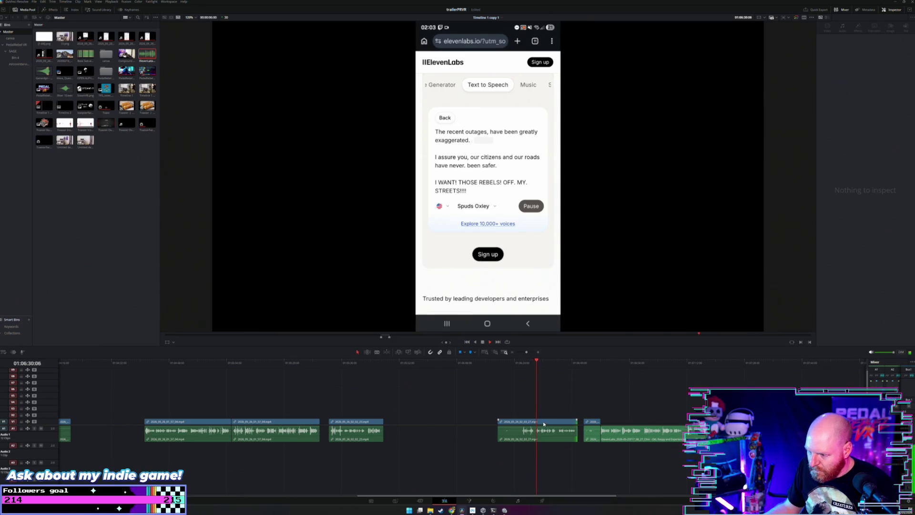
pyautogui.moveTo(500, 422); pyautogui.dragTo(522, 422)
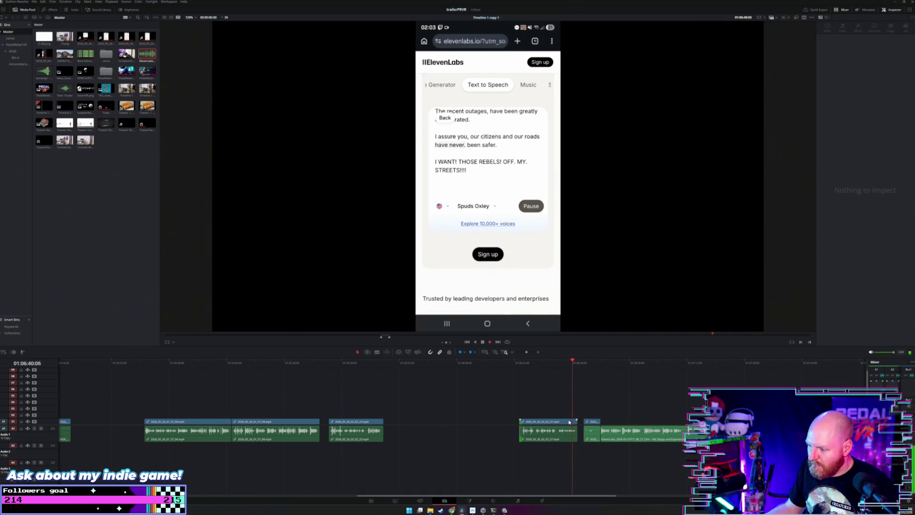
pyautogui.moveTo(568, 422); pyautogui.dragTo(438, 422)
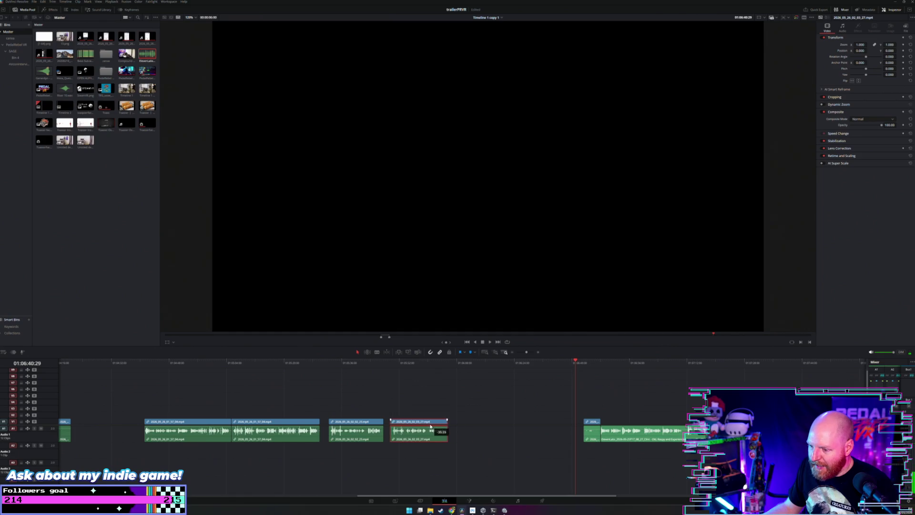
# Place the short clip after the others and delete the video parts of the voice clips.
pyautogui.click(582, 363)
pyautogui.press('space')
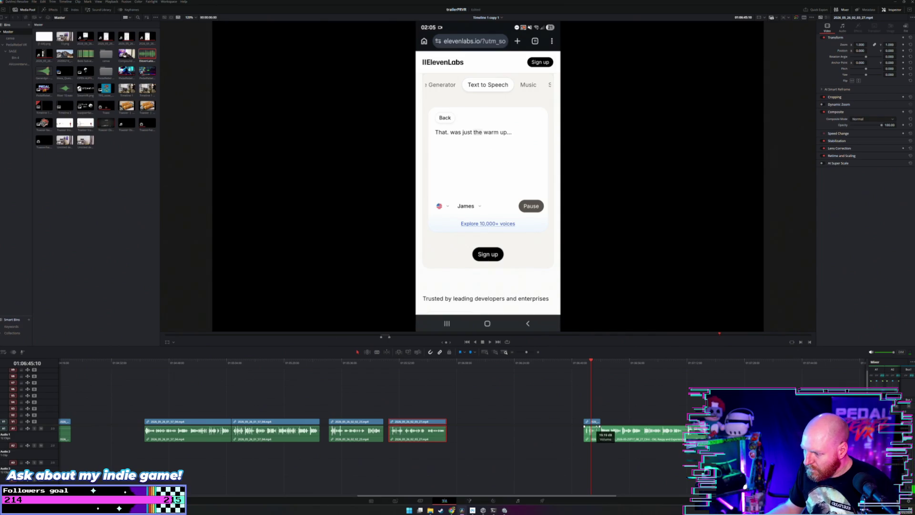
pyautogui.click(584, 365)
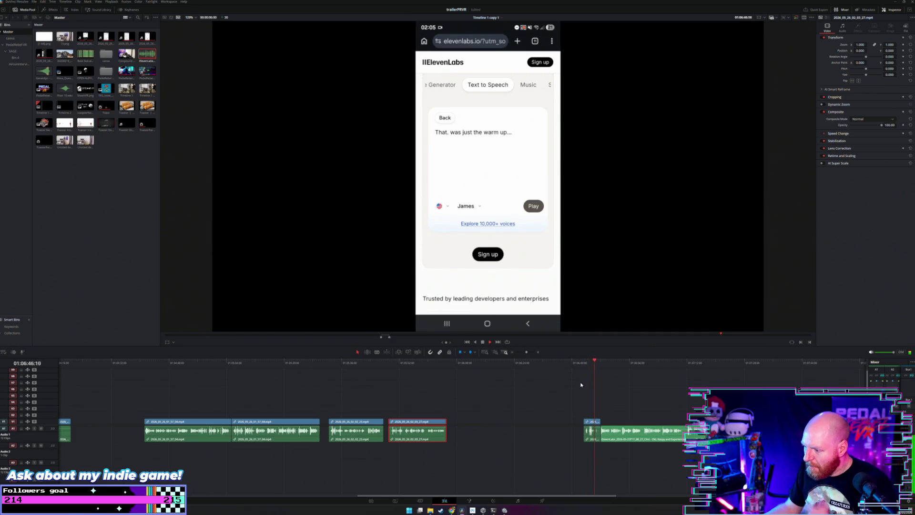
pyautogui.moveTo(593, 430); pyautogui.dragTo(485, 430)
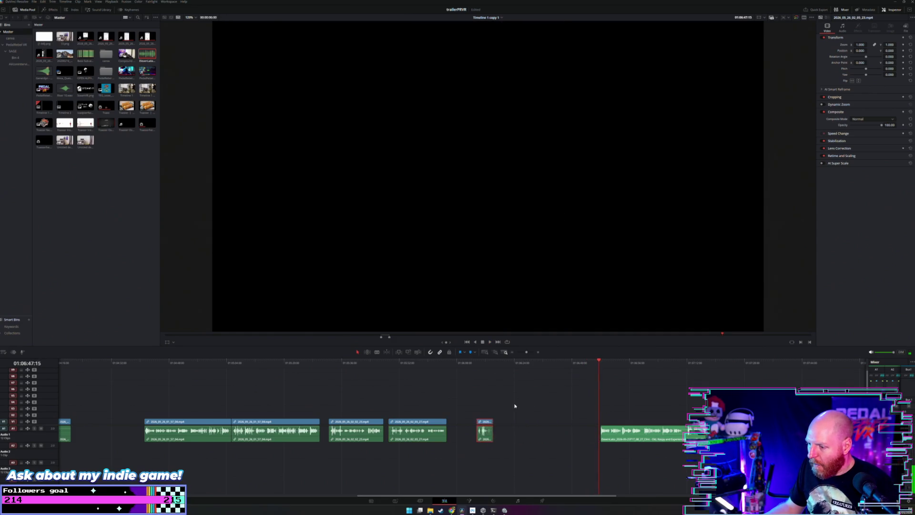
pyautogui.click(507, 408)
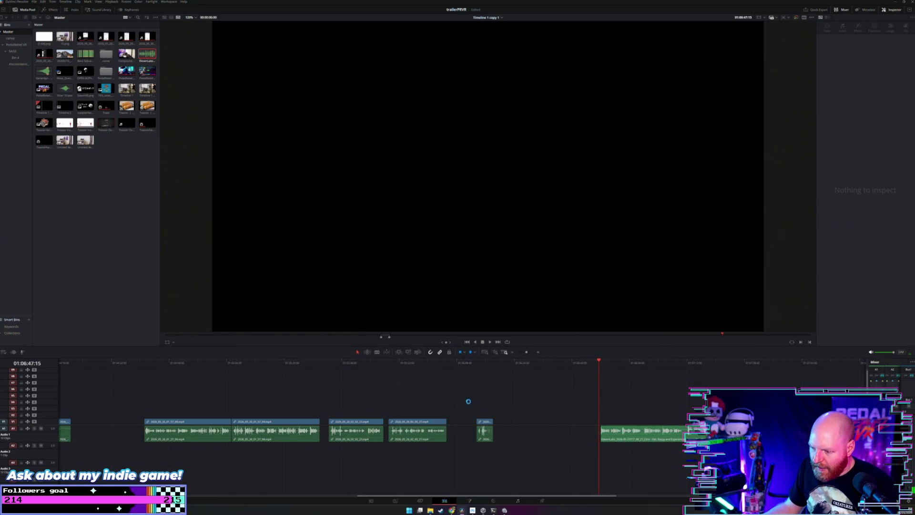
pyautogui.moveTo(417, 407); pyautogui.dragTo(195, 424)
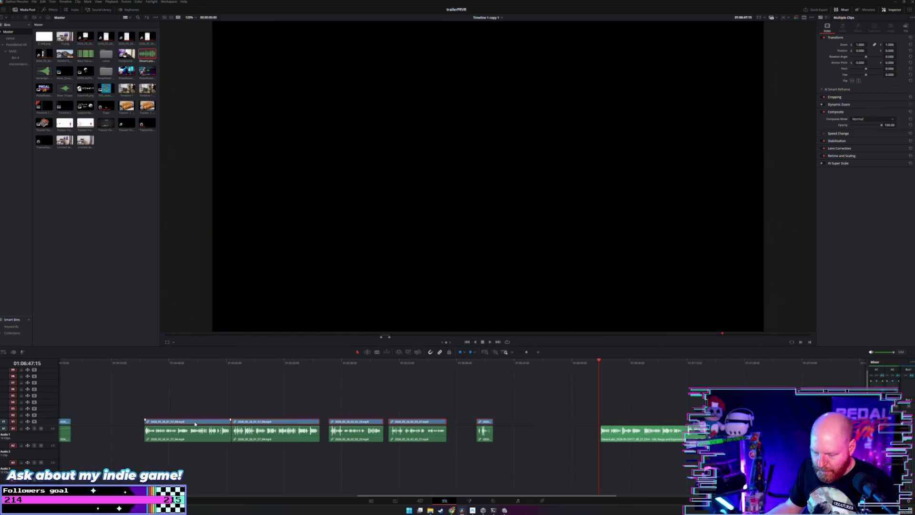
pyautogui.press('Delete')
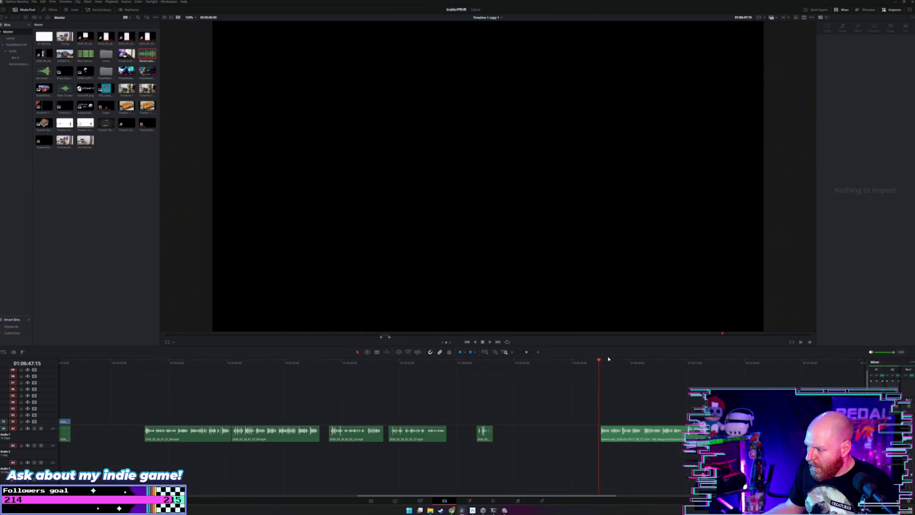
# Trim the start of the long ElevenLabs clip and move it earlier on the audio track.
pyautogui.moveTo(625, 443); pyautogui.dragTo(560, 442)
pyautogui.click(536, 362)
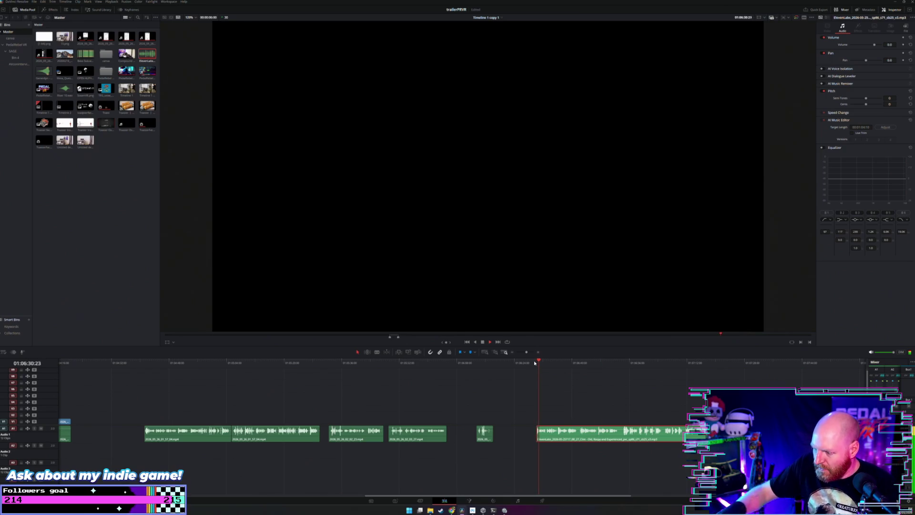
pyautogui.scroll(2, 534, 362)
pyautogui.scroll(-2, 533, 363)
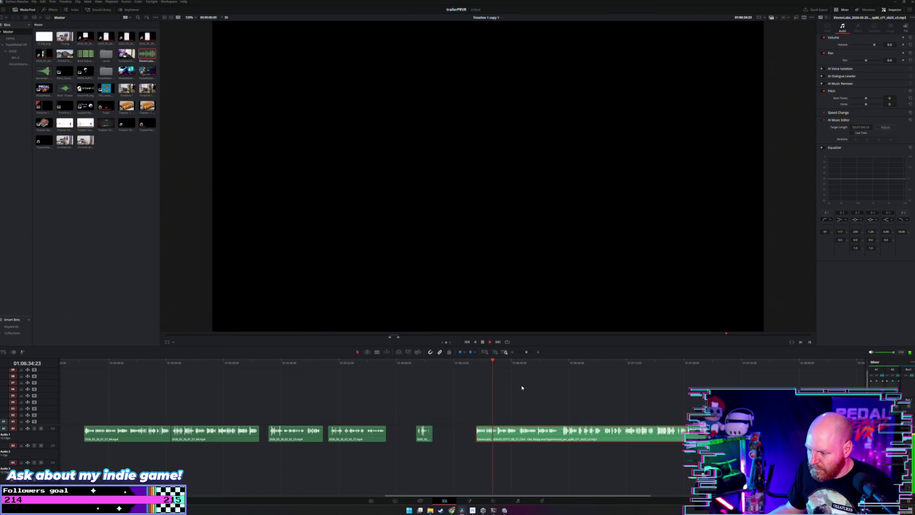
pyautogui.click(561, 364)
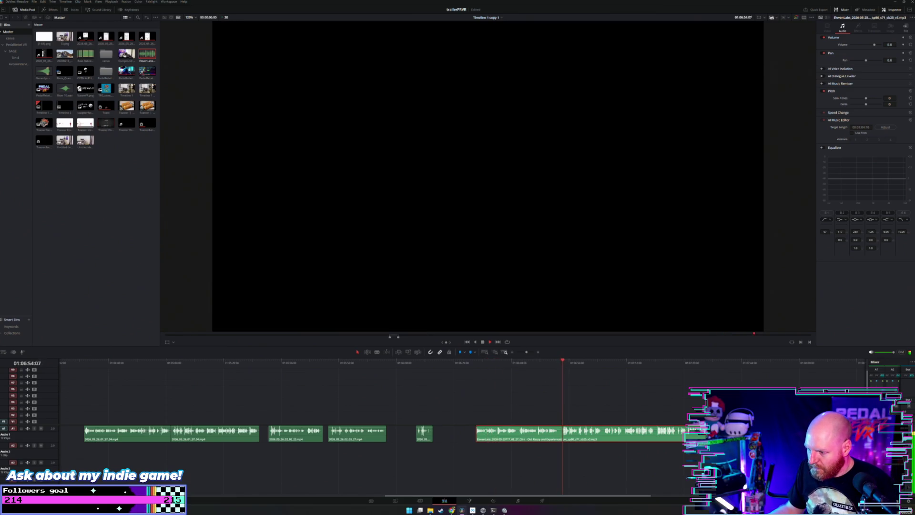
pyautogui.moveTo(477, 435); pyautogui.dragTo(559, 434)
pyautogui.moveTo(562, 437); pyautogui.dragTo(514, 437)
pyautogui.click(503, 362)
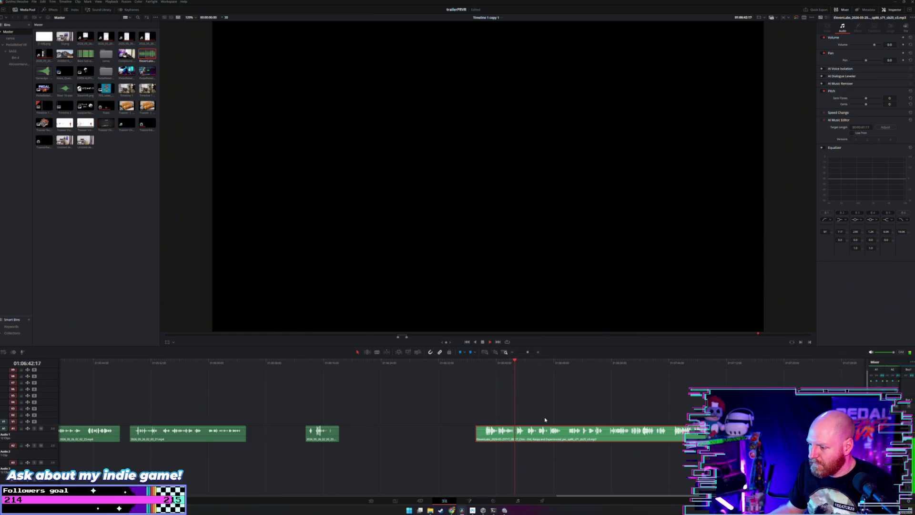
# Blade the ElevenLabs voiceover and move the first piece left.
pyautogui.press('b')
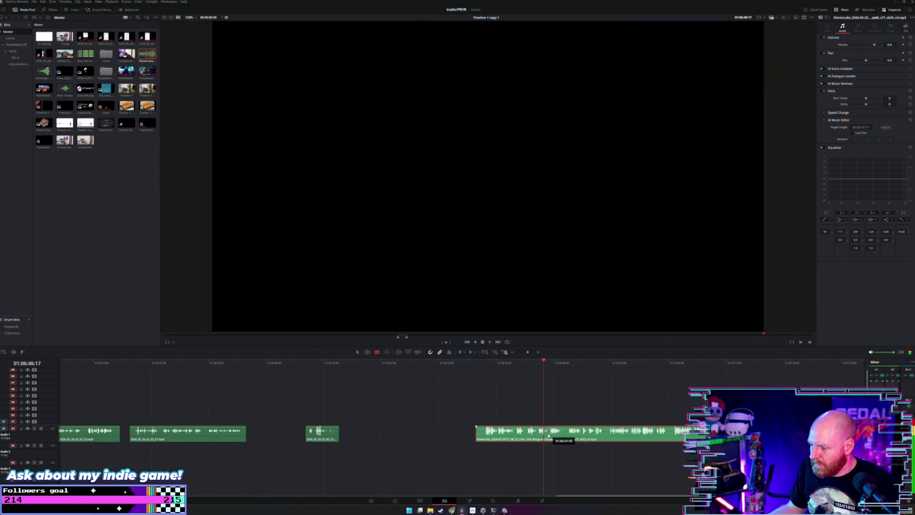
pyautogui.click(565, 435)
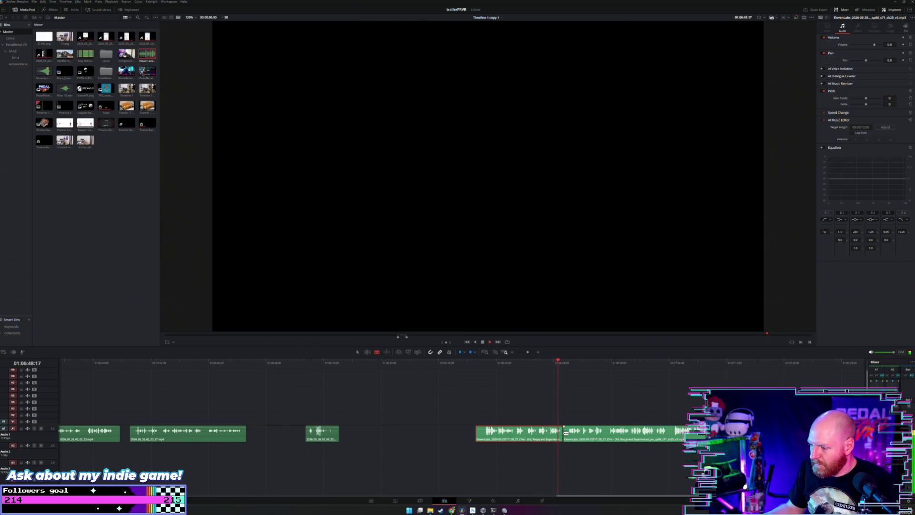
pyautogui.press('a')
pyautogui.moveTo(531, 439); pyautogui.dragTo(466, 440)
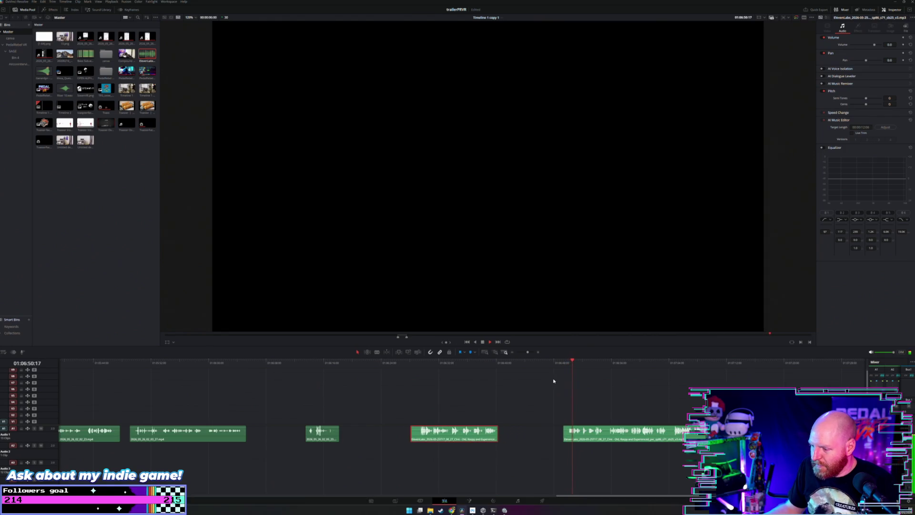
# Split off a short piece of the voiceover and butt it against the previous clip.
pyautogui.press('b')
pyautogui.click(605, 434)
pyautogui.press('a')
pyautogui.hotkey('ctrl', '-')
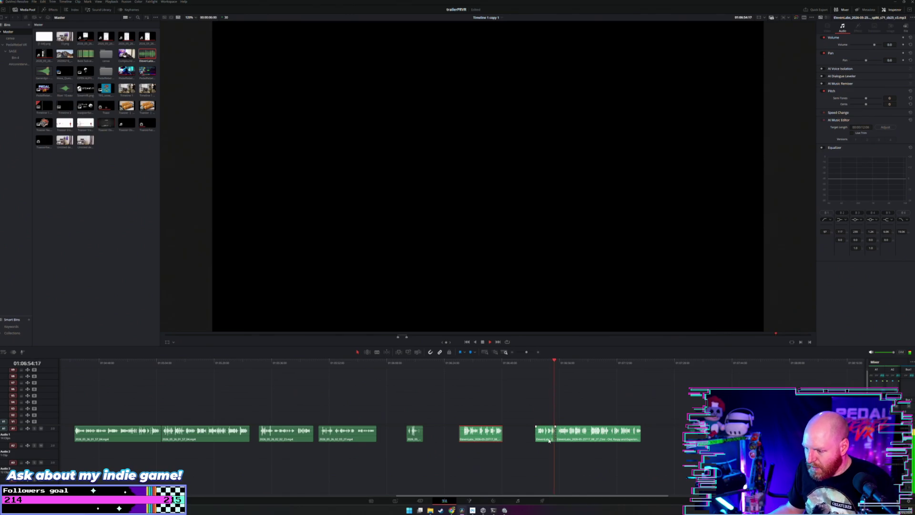
pyautogui.moveTo(548, 435); pyautogui.dragTo(517, 435)
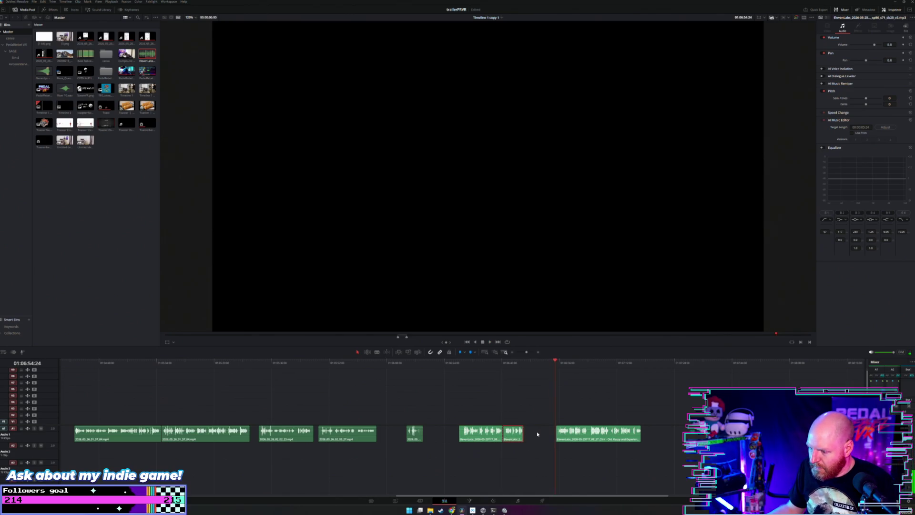
pyautogui.click(537, 434)
pyautogui.click(466, 365)
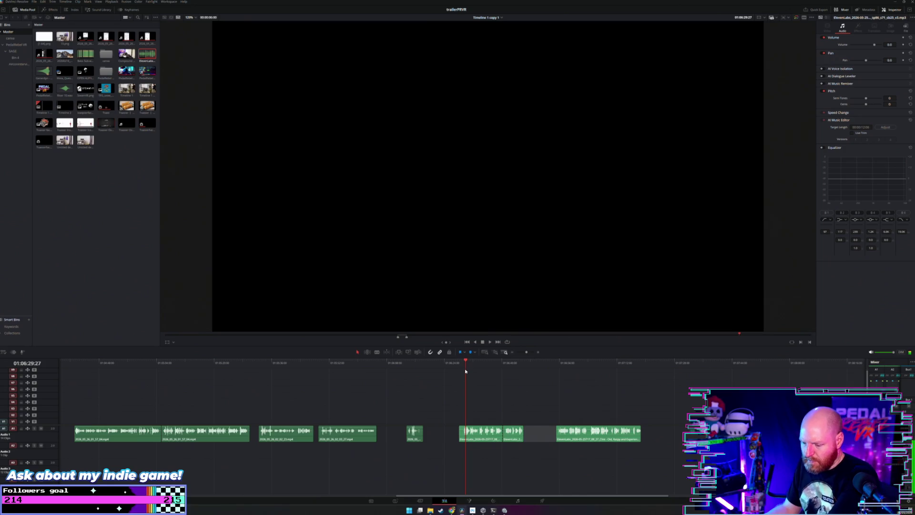
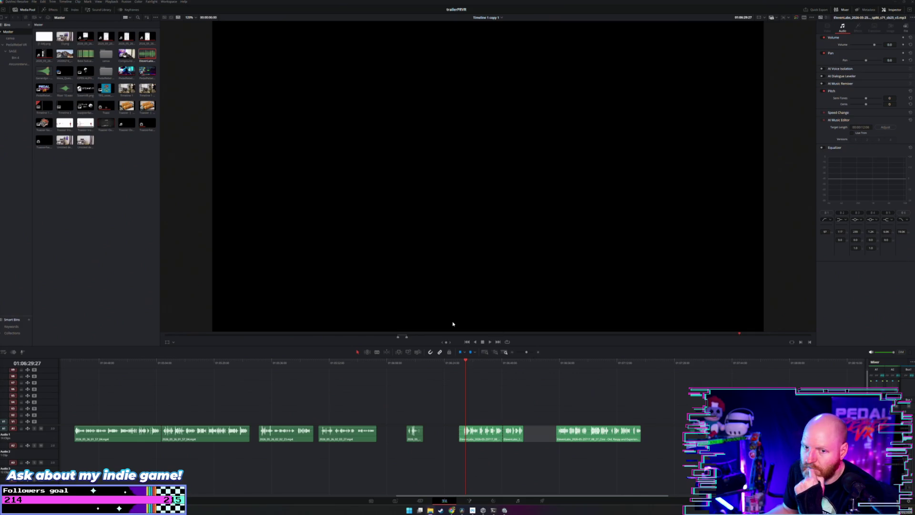
# Drag the downloaded voice-over file from the Downloads folder onto Audio 2, nudged slightly later.
pyautogui.moveTo(162, 185)
pyautogui.mouseDown()
pyautogui.moveTo(308, 182)
pyautogui.moveTo(600, 130)
pyautogui.moveTo(666, 104)
pyautogui.mouseUp()
pyautogui.moveTo(730, 190)
pyautogui.mouseDown()
pyautogui.moveTo(715, 341)
pyautogui.moveTo(696, 379)
pyautogui.moveTo(687, 364)
pyautogui.moveTo(600, 392)
pyautogui.mouseUp()
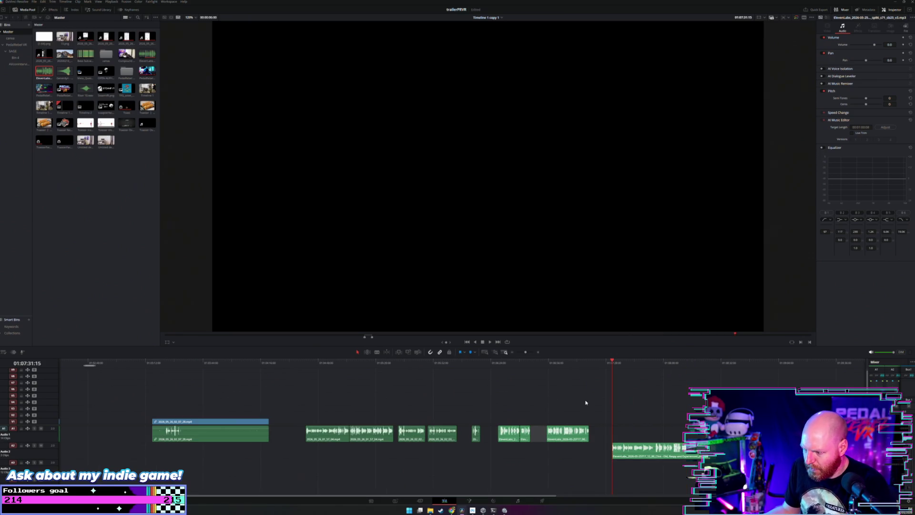
pyautogui.moveTo(620, 451); pyautogui.dragTo(651, 451)
# Play the voice-over from just before its start to hear its lines.
pyautogui.click(641, 364)
pyautogui.scroll(2, 641, 363)
pyautogui.click(587, 364)
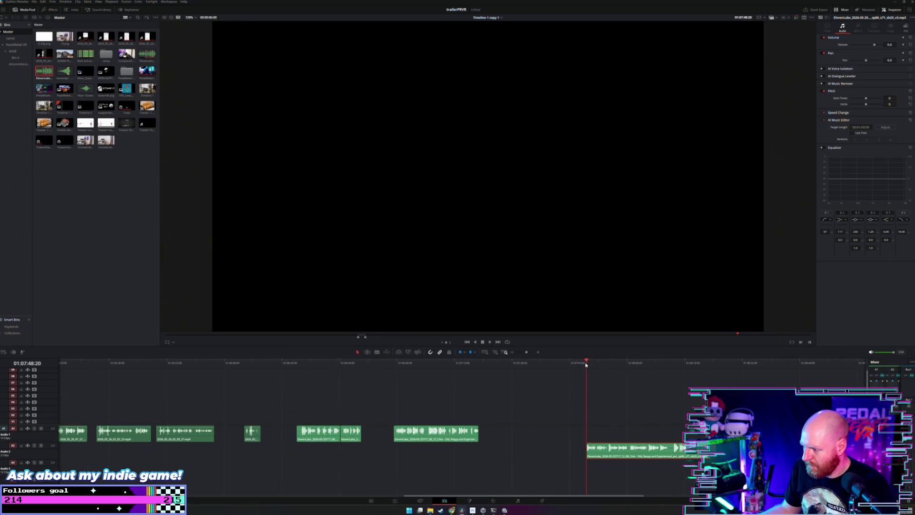
pyautogui.press('space')
pyautogui.hscroll(2, 588, 376)
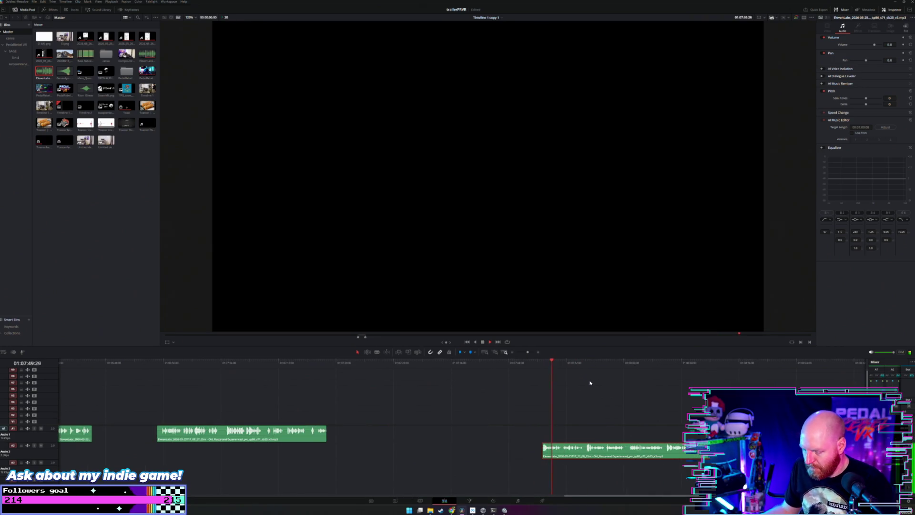
# Cut the voice-over at the first line break, move that section earlier, and review it.
pyautogui.press('b')
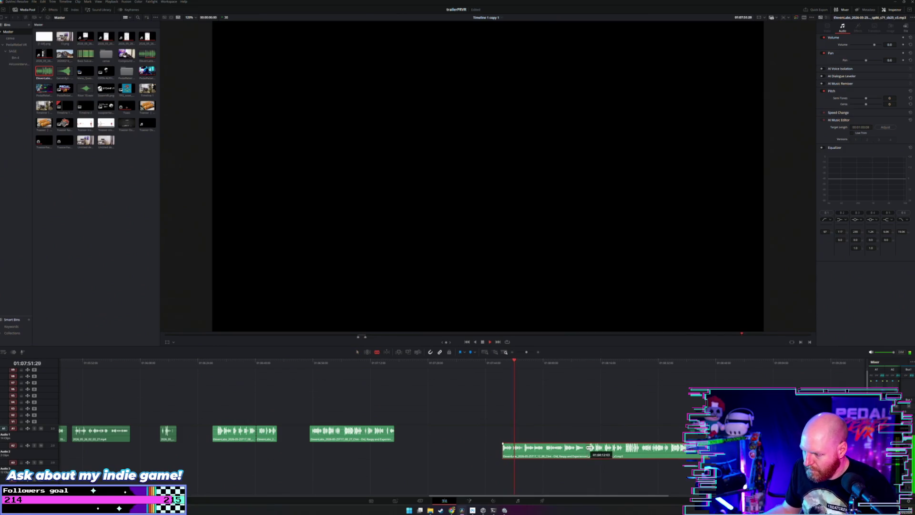
pyautogui.click(587, 449)
pyautogui.press('a')
pyautogui.press('space')
pyautogui.moveTo(559, 458); pyautogui.dragTo(532, 449)
pyautogui.click(534, 366)
pyautogui.press('space')
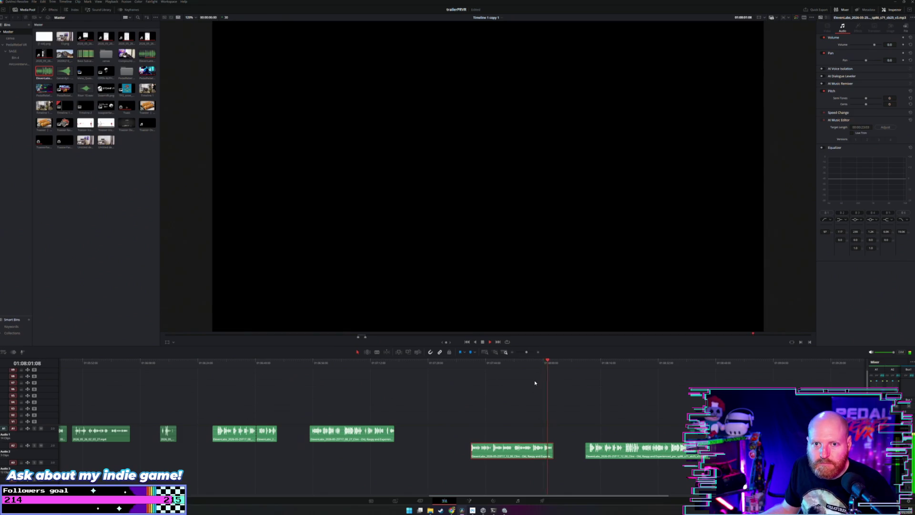
# Split the voice-over at two further pauses between lines.
pyautogui.click(586, 366)
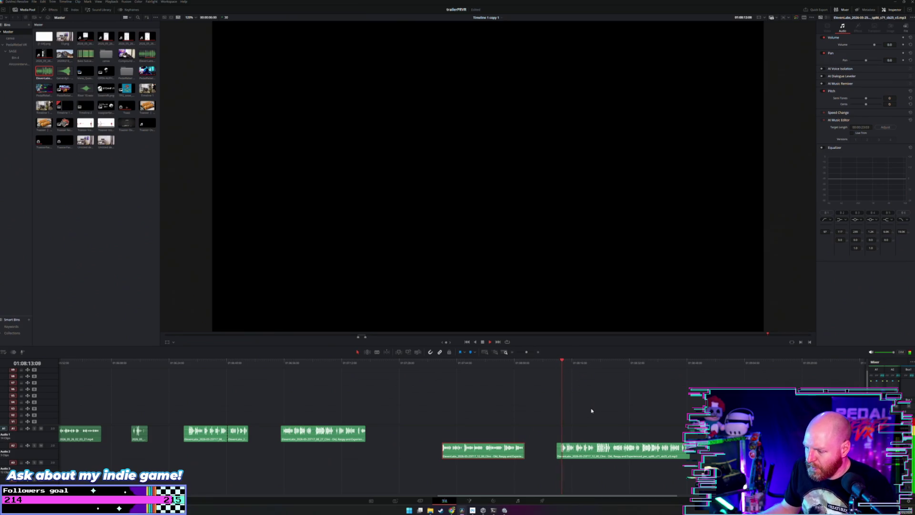
pyautogui.press('b')
pyautogui.click(596, 452)
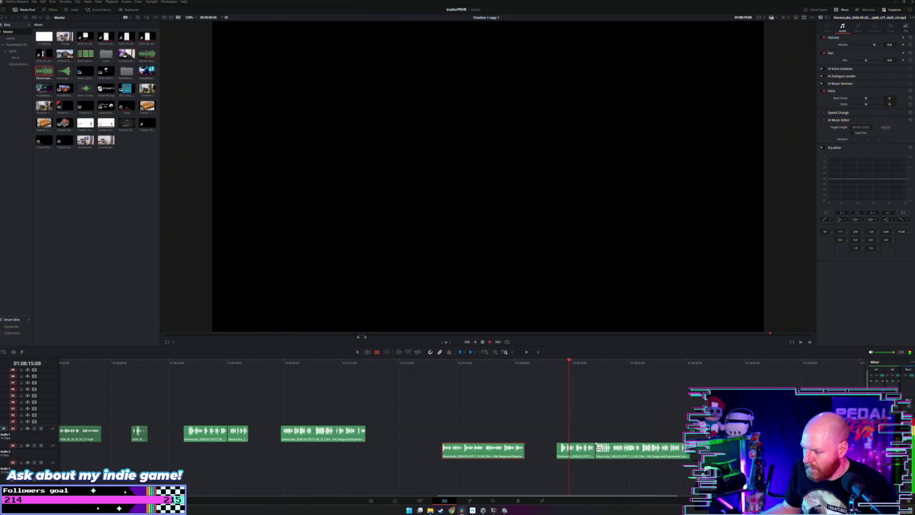
pyautogui.press('a')
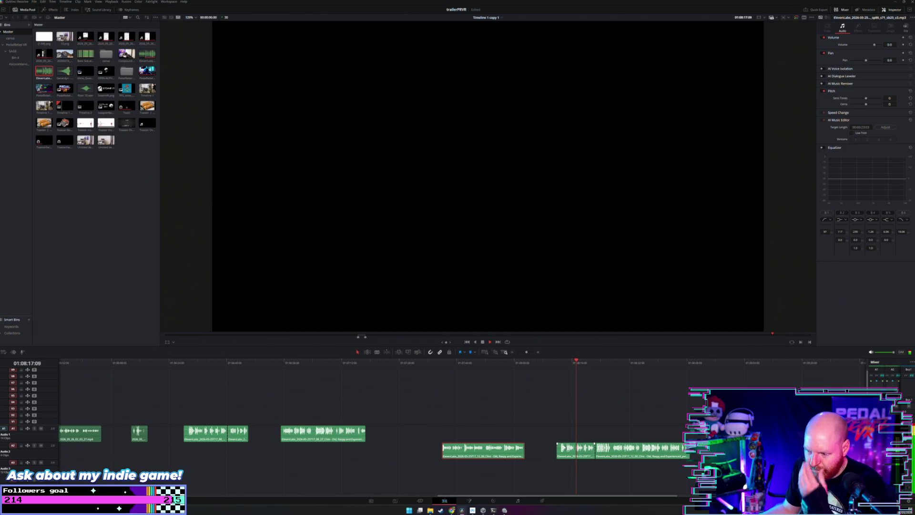
pyautogui.click(529, 437)
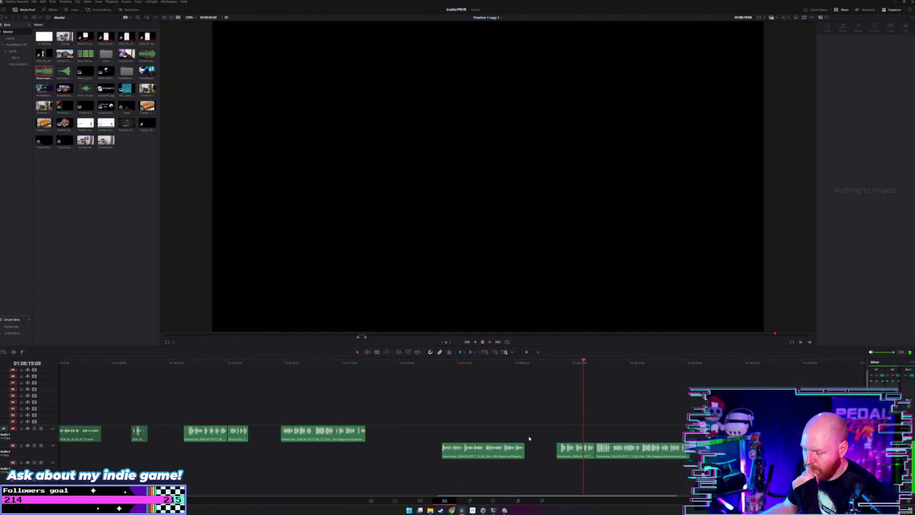
pyautogui.press('b')
pyautogui.click(611, 450)
pyautogui.press('a')
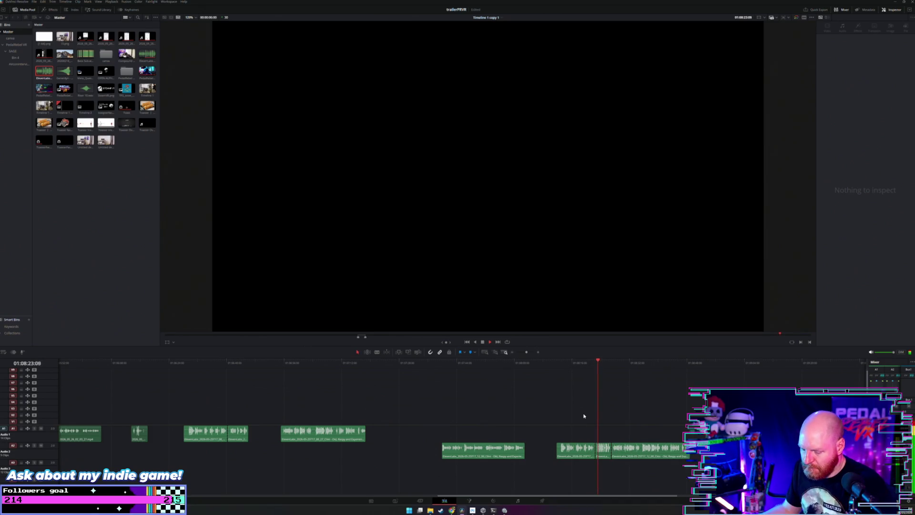
pyautogui.scroll(2, 579, 418)
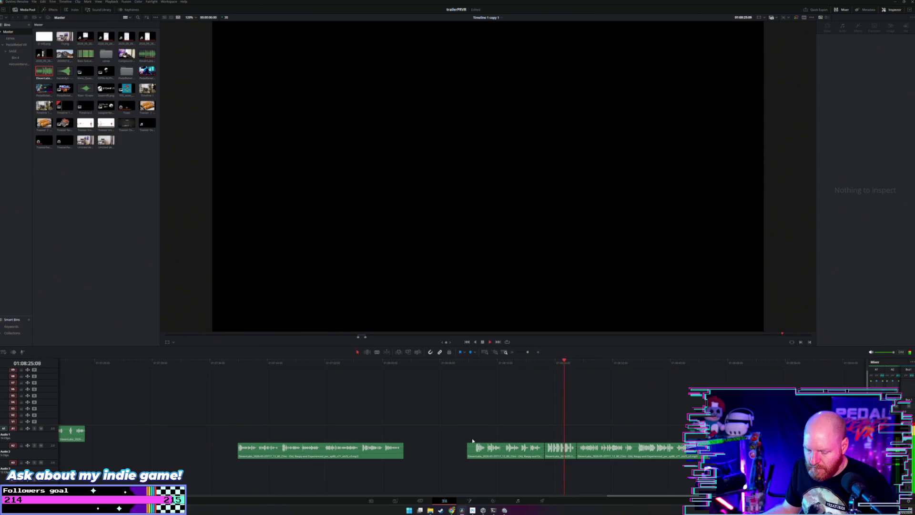
# Stop playback and shift the two later voice-over pieces on Audio 2 to the left.
pyautogui.press('space')
pyautogui.moveTo(459, 441)
pyautogui.mouseDown()
pyautogui.moveTo(562, 461)
pyautogui.moveTo(540, 451)
pyautogui.mouseUp()
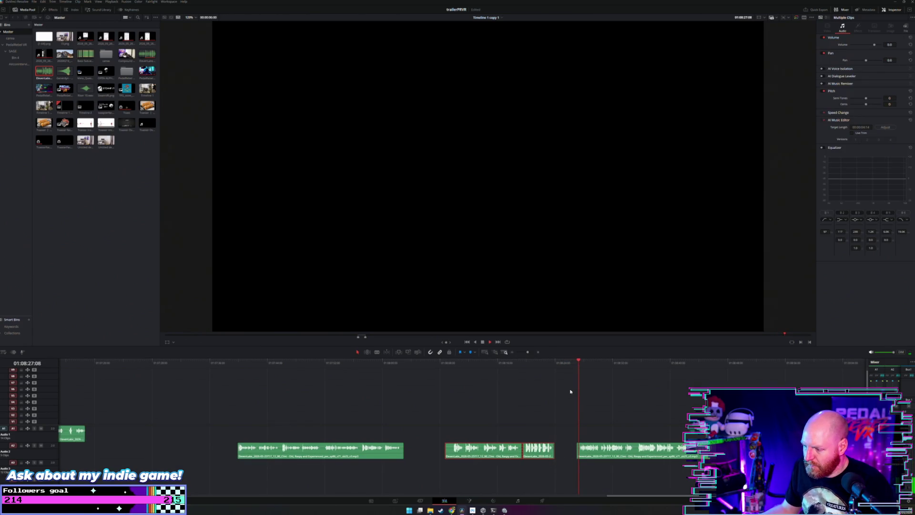
pyautogui.scroll(2, 571, 394)
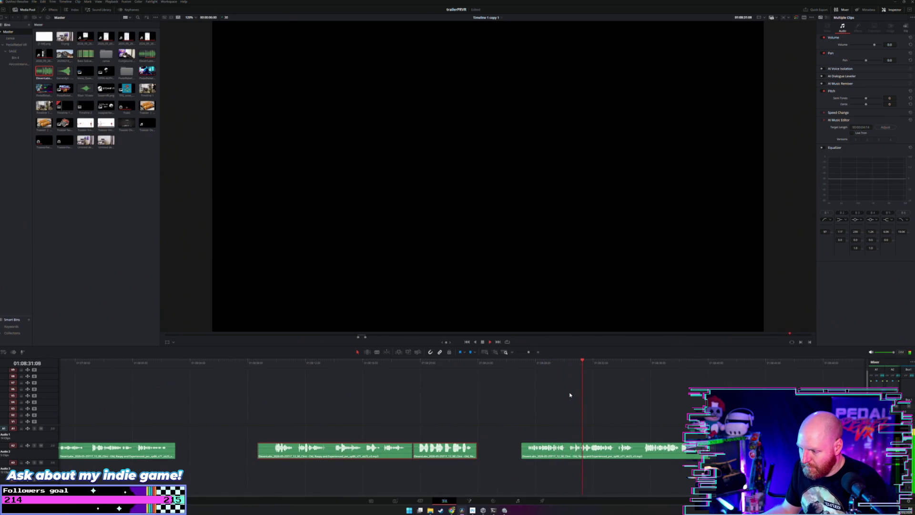
pyautogui.scroll(-2, 570, 395)
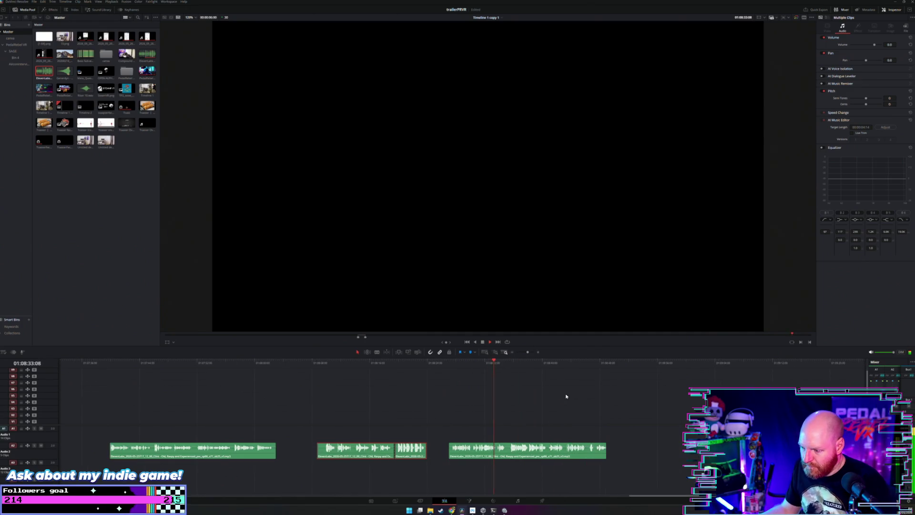
# Blade the third voice-over section at several pauses, undoing one misplaced cut.
pyautogui.press('b')
pyautogui.click(509, 450)
pyautogui.press('a')
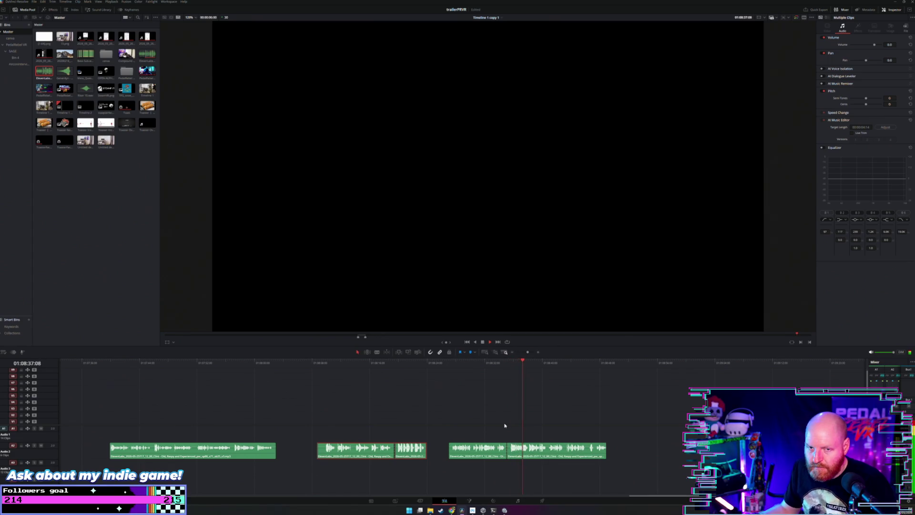
pyautogui.press('b')
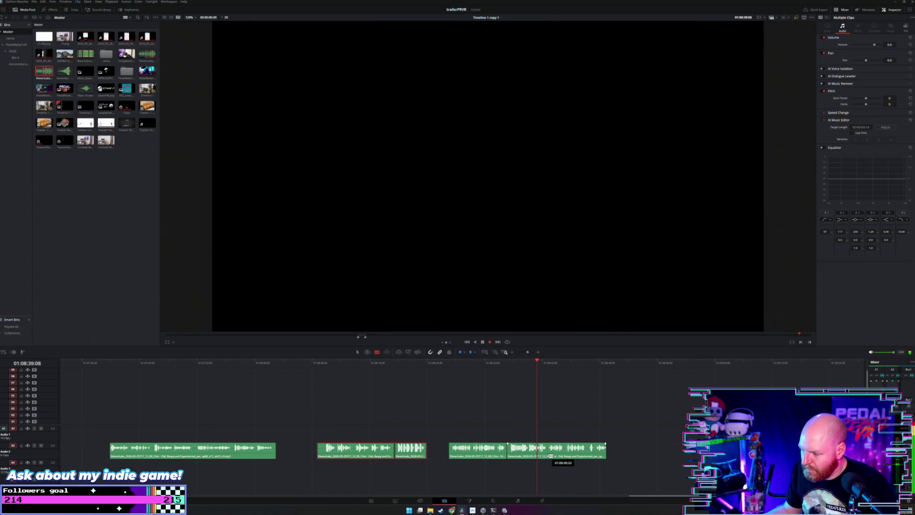
pyautogui.click(550, 455)
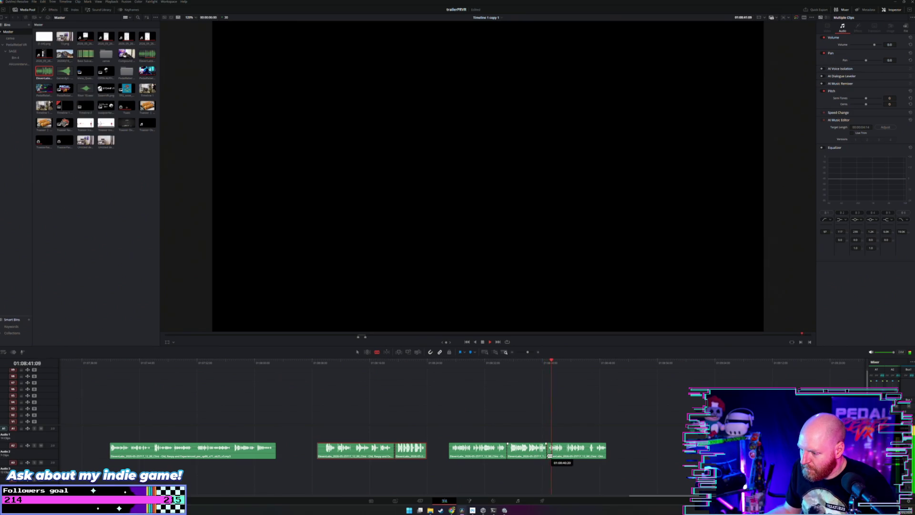
pyautogui.click(565, 455)
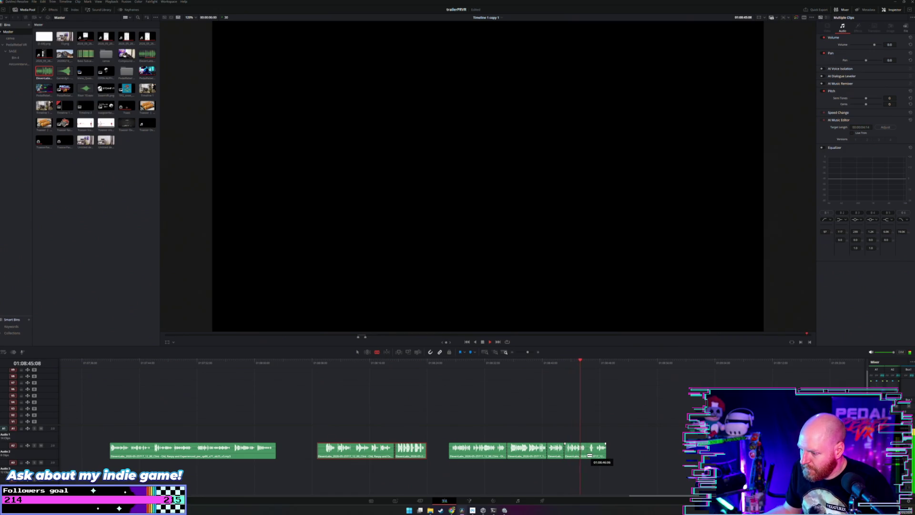
pyautogui.hotkey('ctrl', 'z')
# Recut at the corrected spot and push the final short piece right, leaving a gap.
pyautogui.click(588, 455)
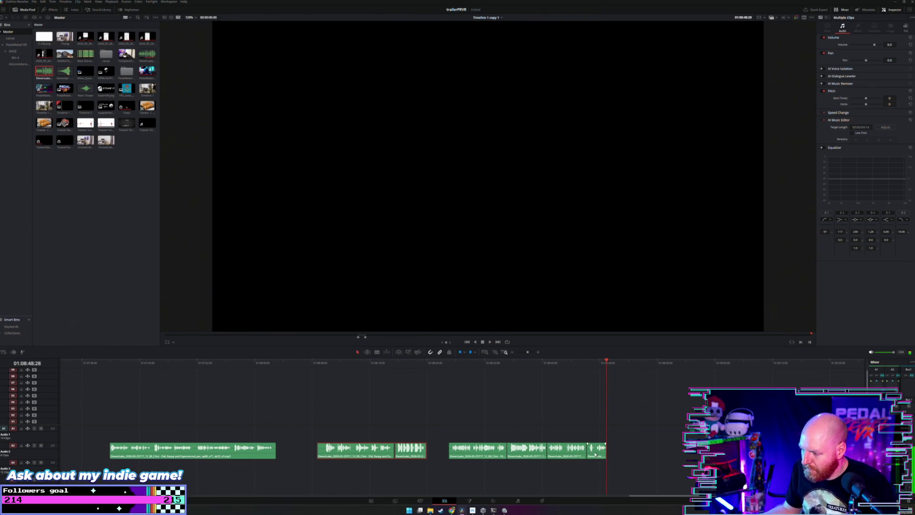
pyautogui.moveTo(595, 455); pyautogui.dragTo(642, 455)
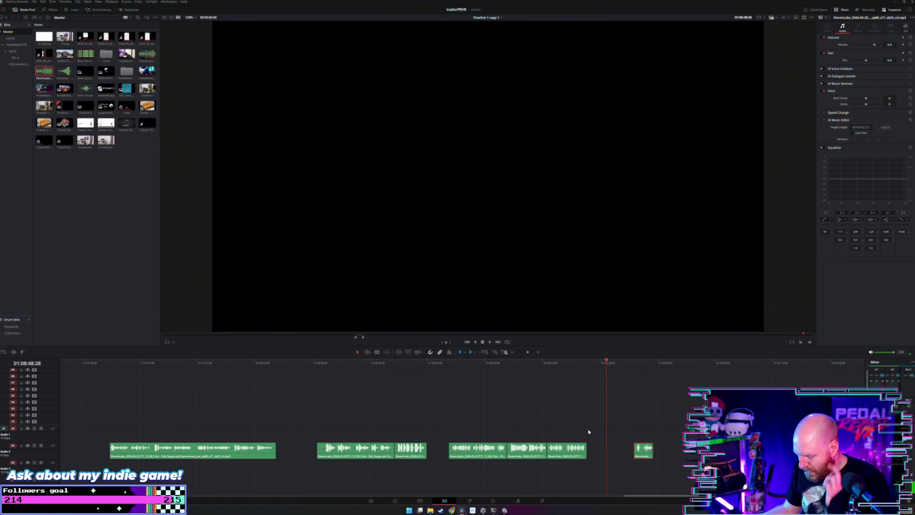
pyautogui.scroll(-5, 589, 432)
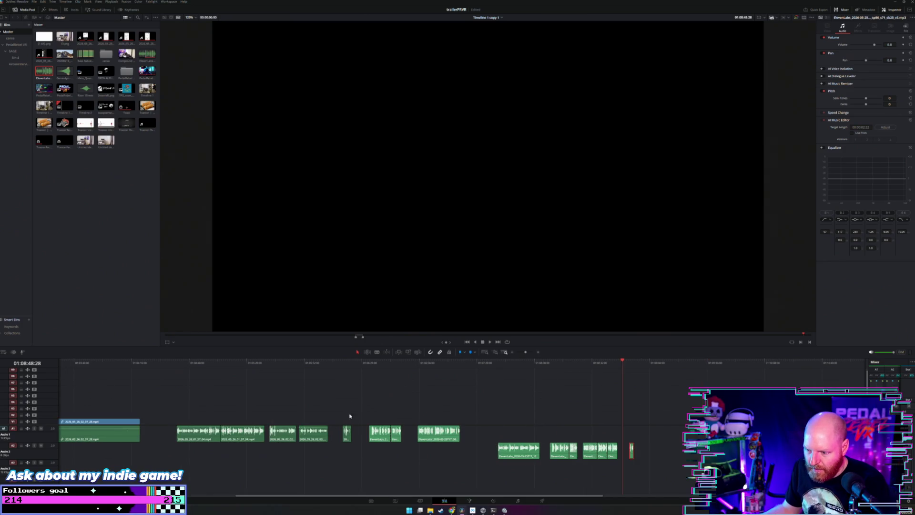
# Drag the short clip to Audio 2 near the end, audition it, then lift it onto Audio 1.
pyautogui.click(346, 365)
pyautogui.press('space')
pyautogui.moveTo(347, 436)
pyautogui.mouseDown()
pyautogui.moveTo(465, 434)
pyautogui.moveTo(686, 452)
pyautogui.moveTo(664, 451)
pyautogui.mouseUp()
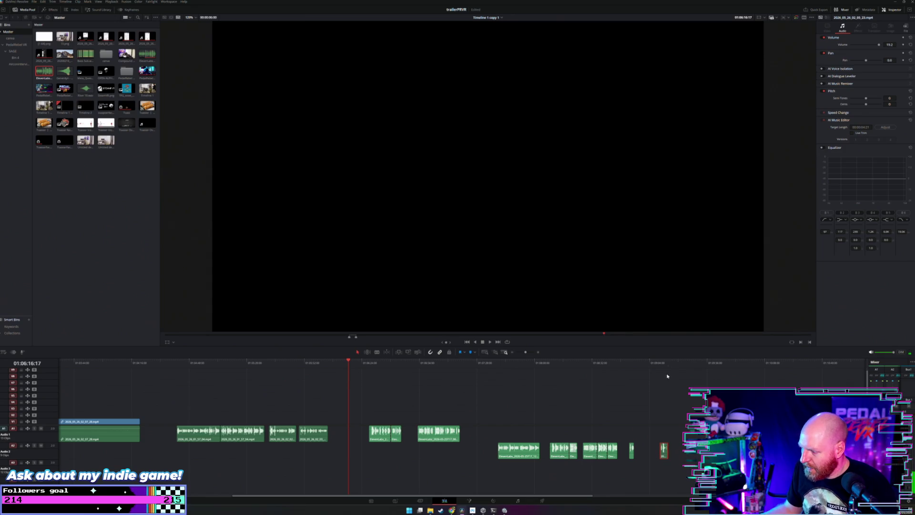
pyautogui.click(659, 364)
pyautogui.scroll(5, 629, 423)
pyautogui.press('space')
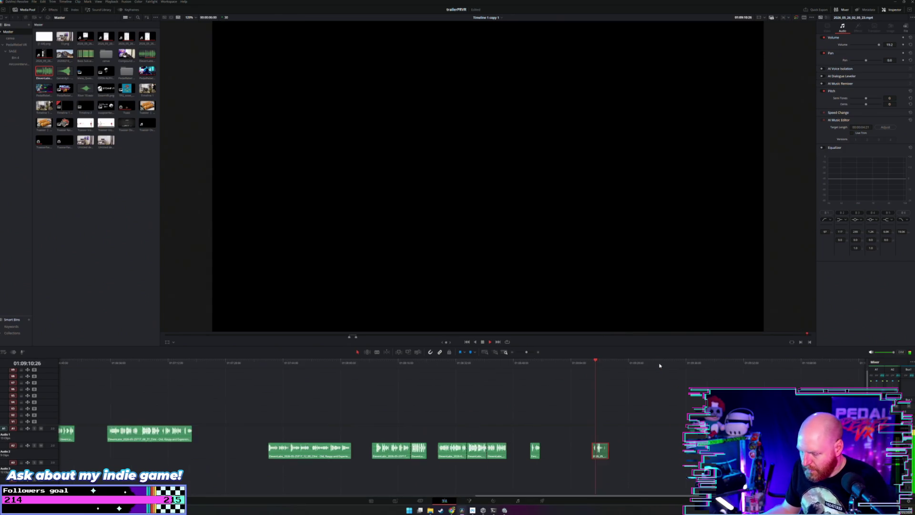
pyautogui.press('space')
pyautogui.moveTo(551, 457); pyautogui.dragTo(553, 439)
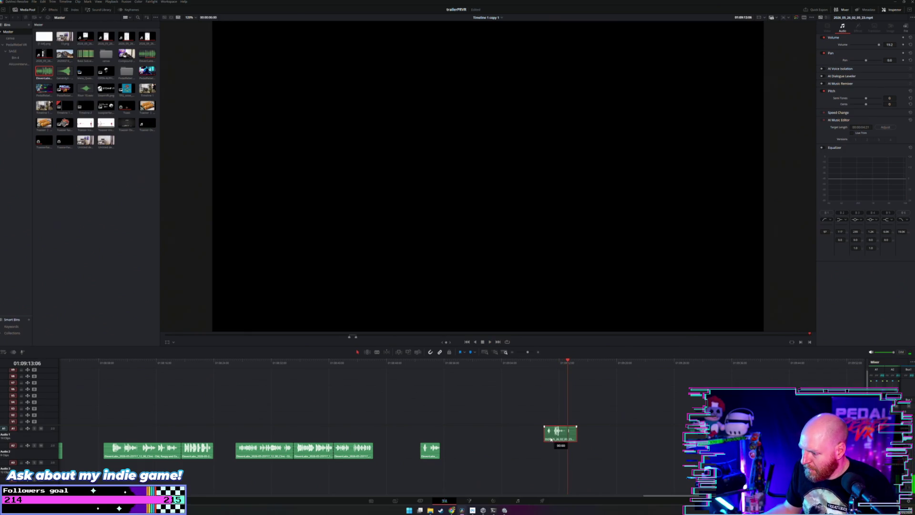
pyautogui.scroll(-3, 458, 435)
# Play back the earlier sections of the trailer to review the edit.
pyautogui.click(215, 366)
pyautogui.press('space')
pyautogui.hscroll(-2, 334, 439)
pyautogui.press('space')
pyautogui.scroll(-3, 332, 452)
pyautogui.click(147, 366)
pyautogui.press('space')
pyautogui.hscroll(-3, 159, 370)
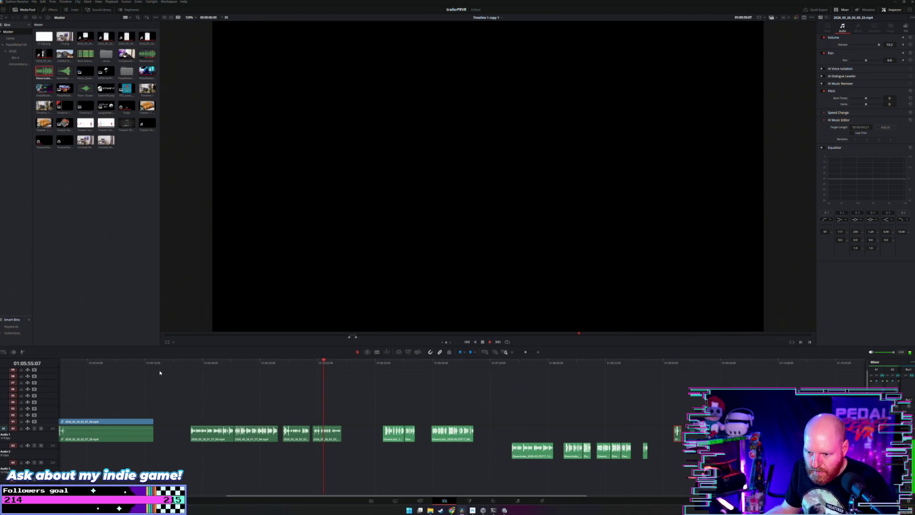
pyautogui.hscroll(-3, 159, 370)
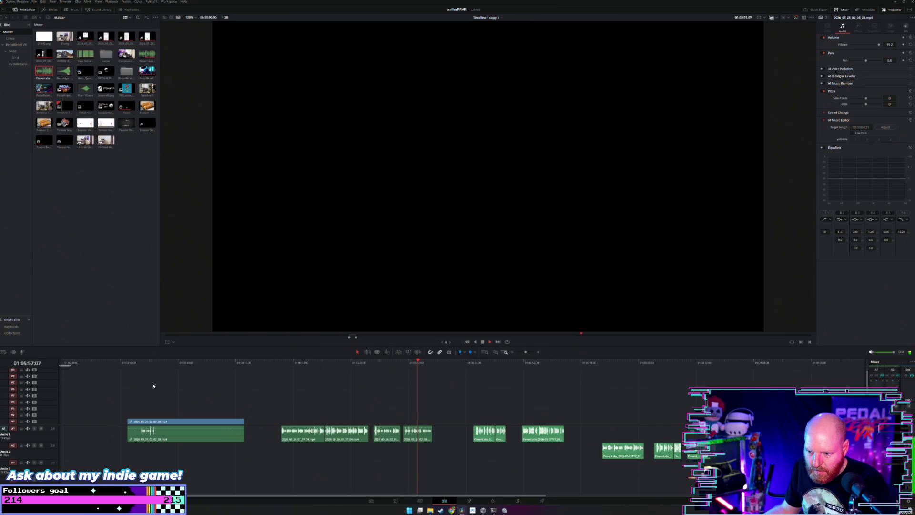
pyautogui.hscroll(-5, 152, 377)
pyautogui.press('space')
# Select the Toasterface Games vanity card clip and play into the first gameplay clip.
pyautogui.click(147, 362)
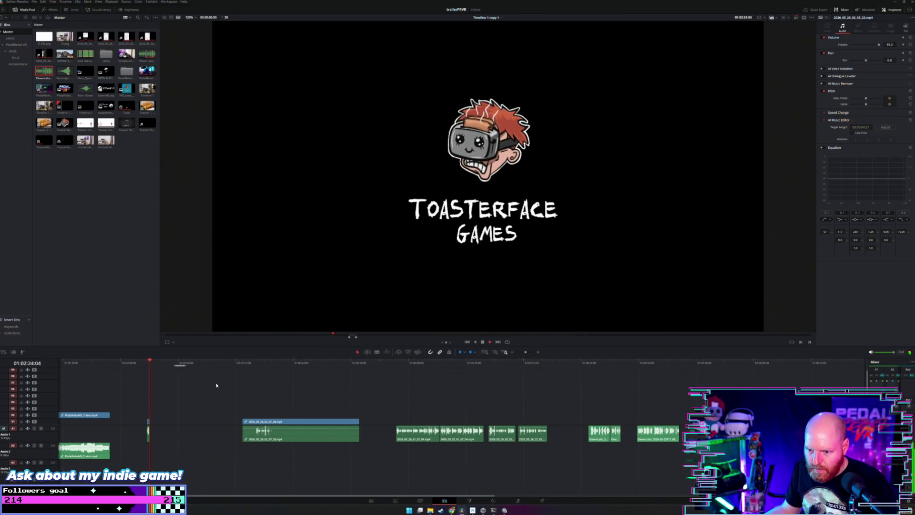
pyautogui.hscroll(-7, 209, 388)
pyautogui.moveTo(341, 409)
pyautogui.mouseDown()
pyautogui.moveTo(291, 433)
pyautogui.moveTo(302, 455)
pyautogui.mouseUp()
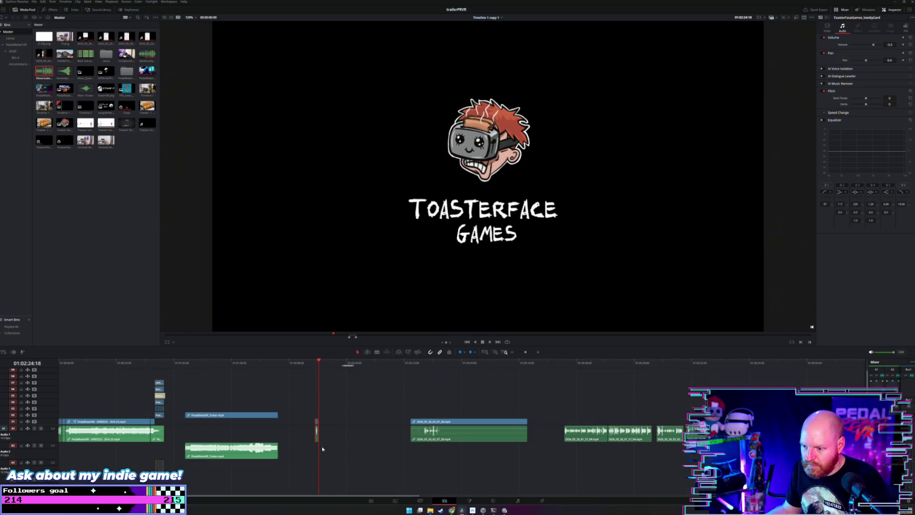
pyautogui.hscroll(6, 491, 394)
pyautogui.click(548, 362)
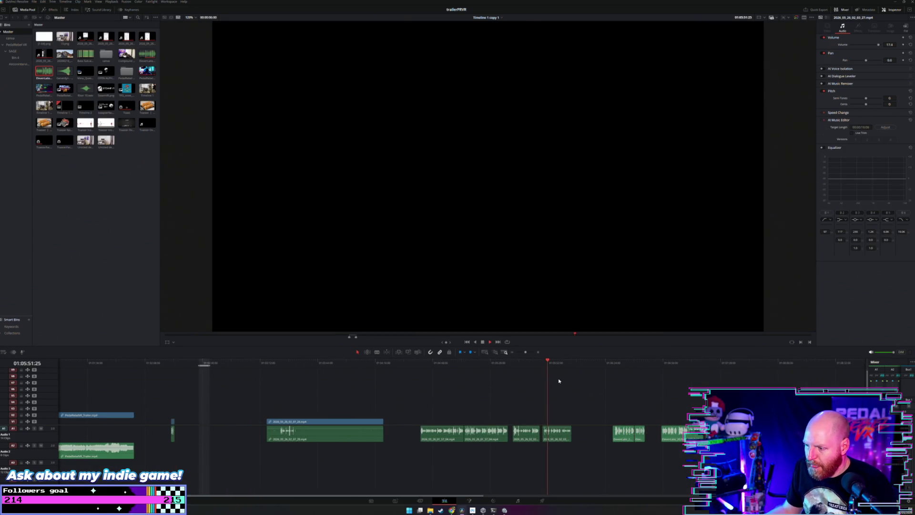
pyautogui.hscroll(3, 556, 380)
pyautogui.scroll(2, 554, 381)
pyautogui.press('space')
pyautogui.click(486, 363)
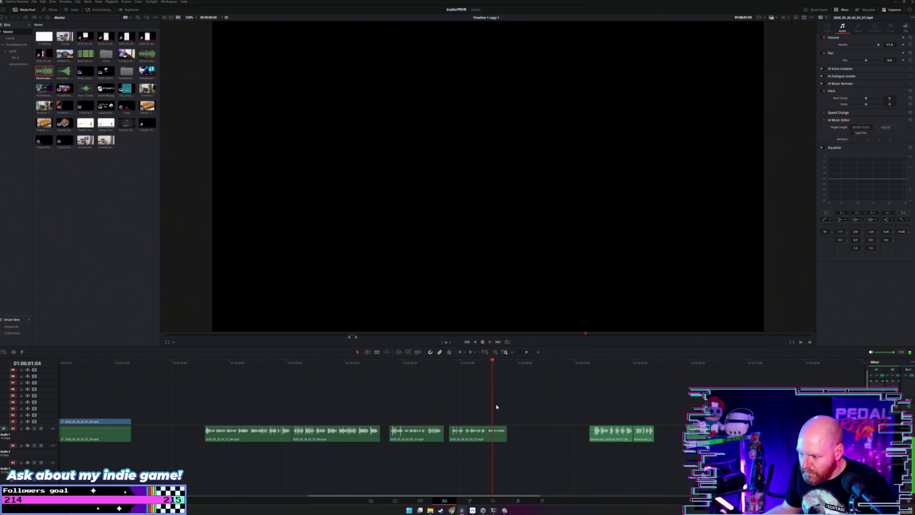
# Split the early gameplay clip, delete its tail, and review the cut.
pyautogui.click(486, 434)
pyautogui.click(500, 438)
pyautogui.press('BackSpace')
pyautogui.click(456, 365)
pyautogui.hscroll(3, 490, 421)
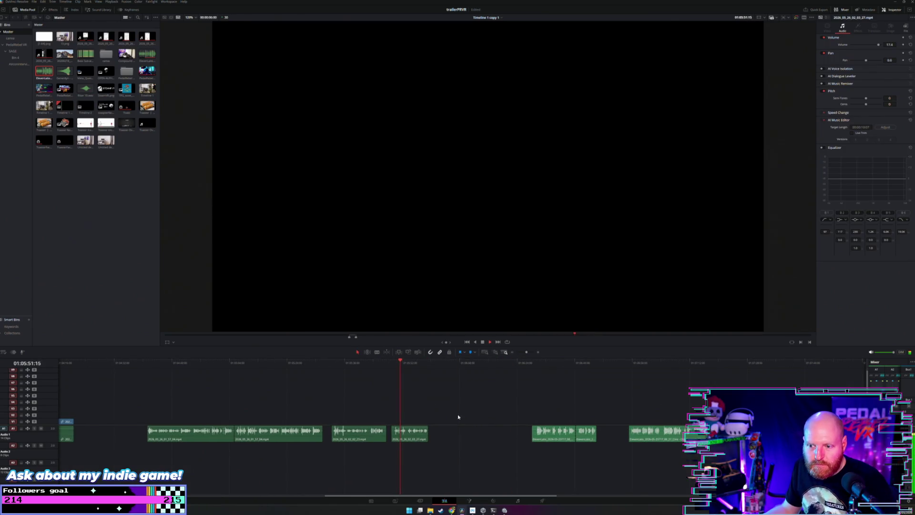
pyautogui.click(340, 364)
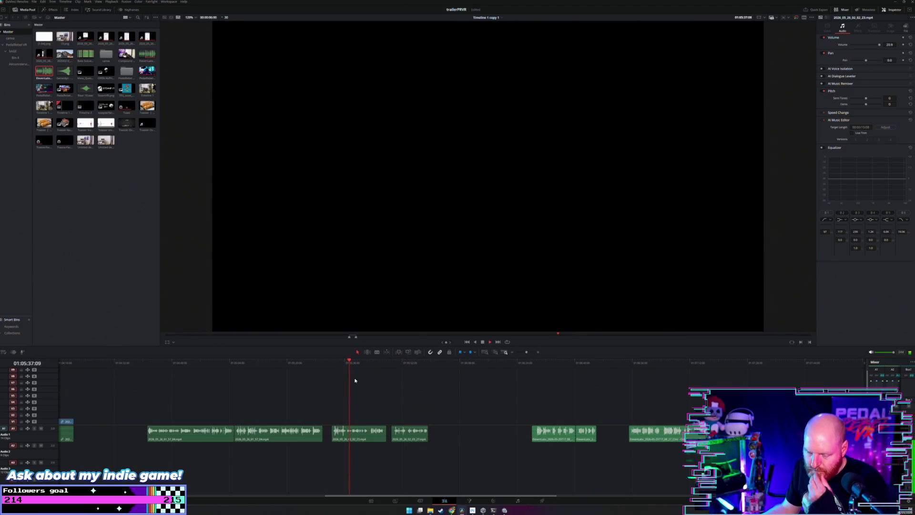
# Move along the timeline and bring the playhead ahead to 01:06:57.
pyautogui.hscroll(3, 355, 380)
pyautogui.click(453, 363)
pyautogui.hscroll(2, 461, 392)
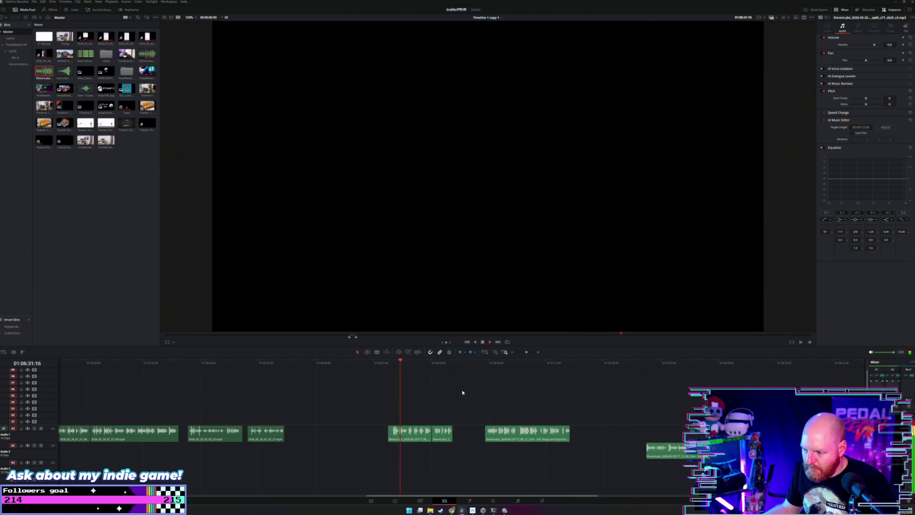
pyautogui.scroll(-2, 462, 396)
pyautogui.hscroll(1, 461, 396)
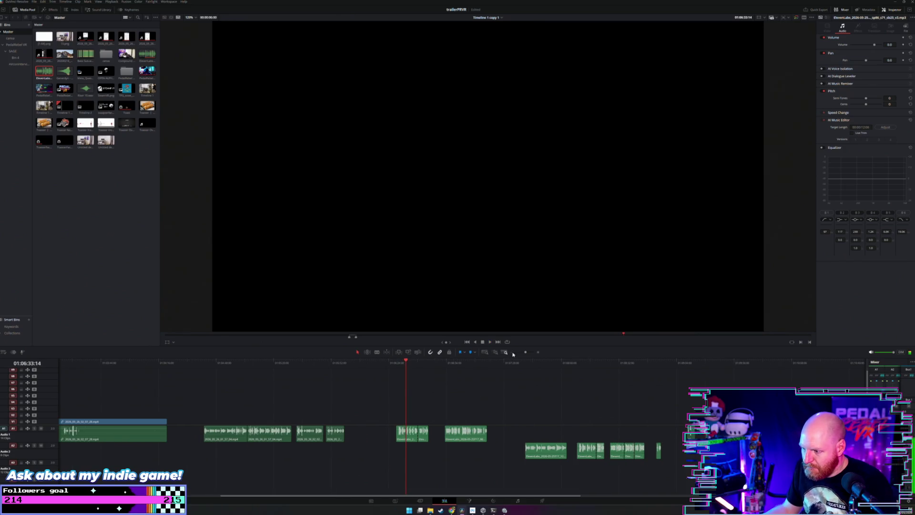
pyautogui.click(450, 363)
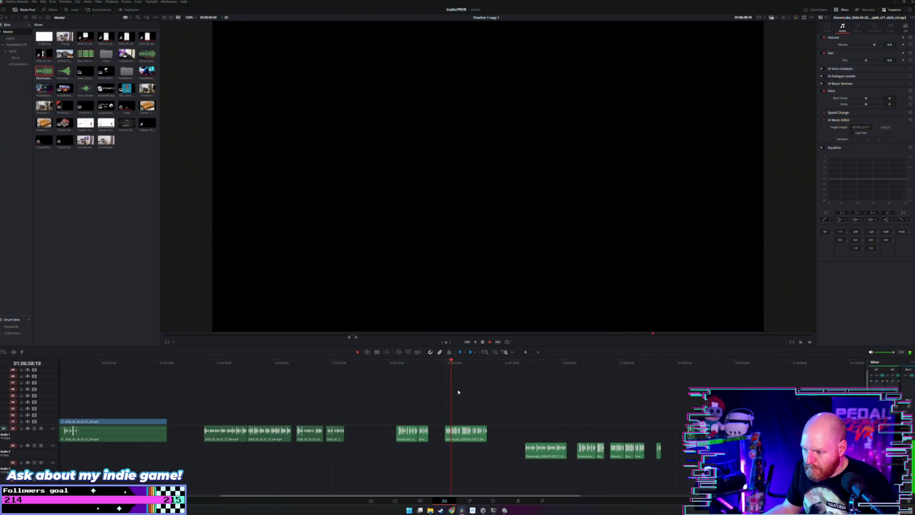
pyautogui.hscroll(2, 453, 399)
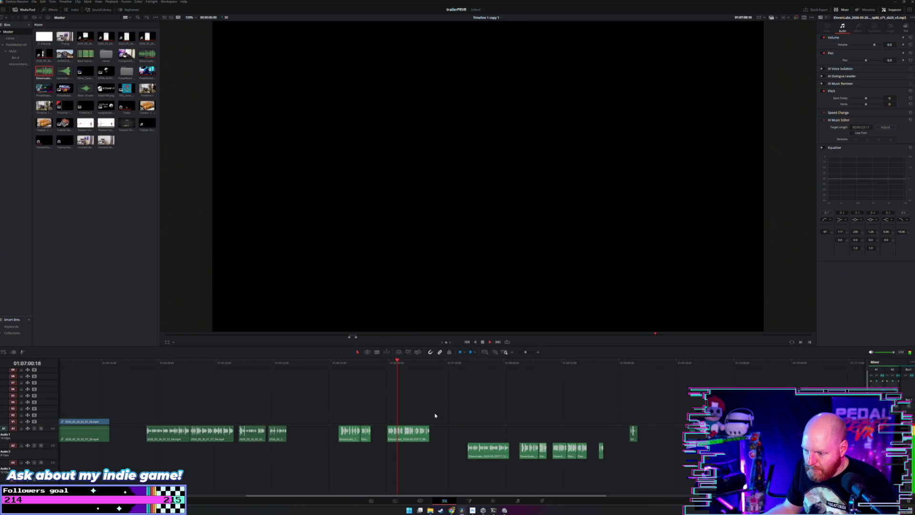
pyautogui.scroll(2, 435, 416)
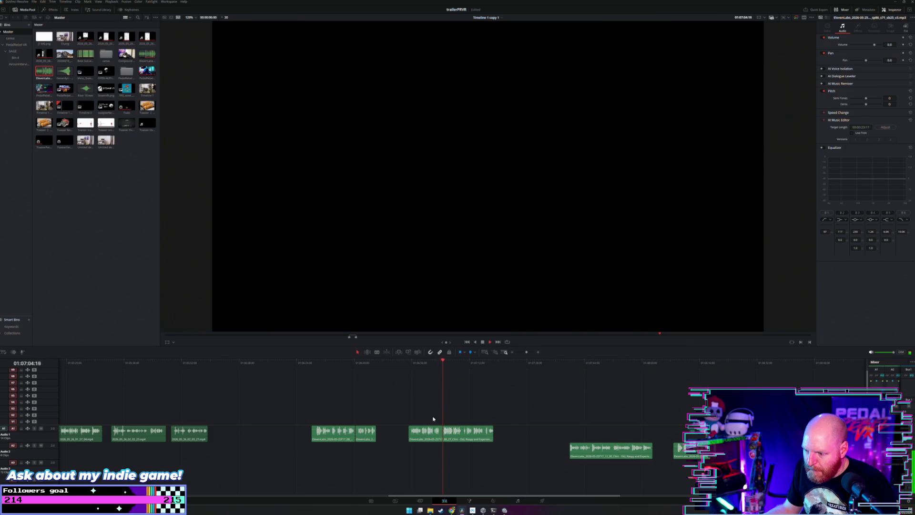
# Blade the A1 voice-over clip and try moving its end piece right, then undo.
pyautogui.press('b')
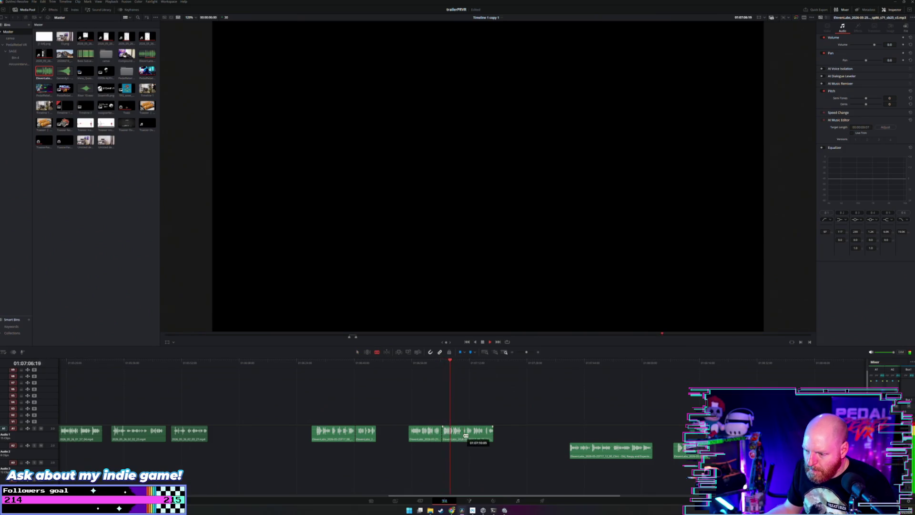
pyautogui.click(461, 434)
pyautogui.press('a')
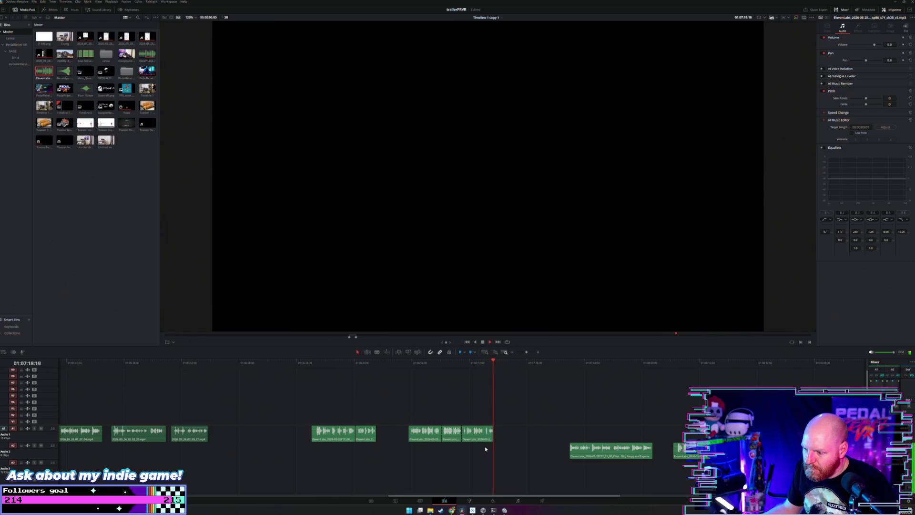
pyautogui.moveTo(481, 440)
pyautogui.mouseDown()
pyautogui.moveTo(525, 443)
pyautogui.moveTo(484, 439)
pyautogui.mouseUp()
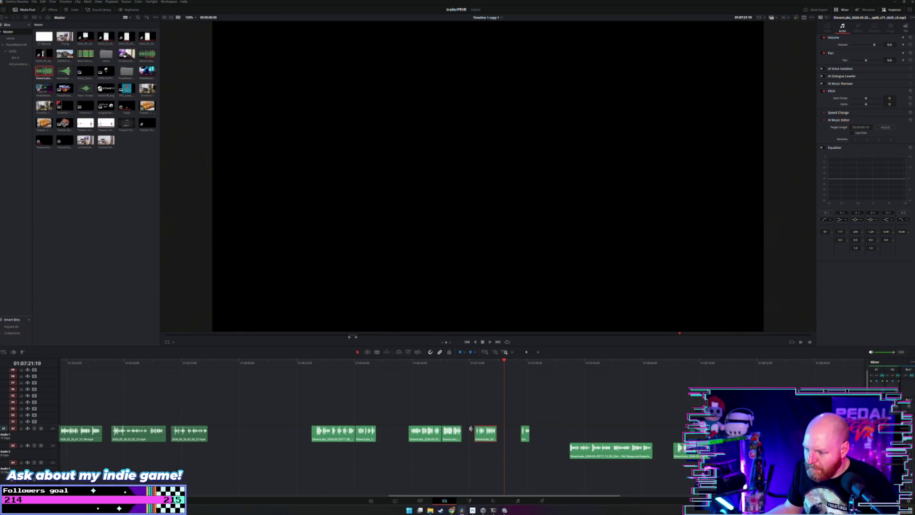
pyautogui.hotkey('ctrl', 'z')
pyautogui.hotkey('ctrl', 'z')
pyautogui.hotkey('ctrl', 'z')
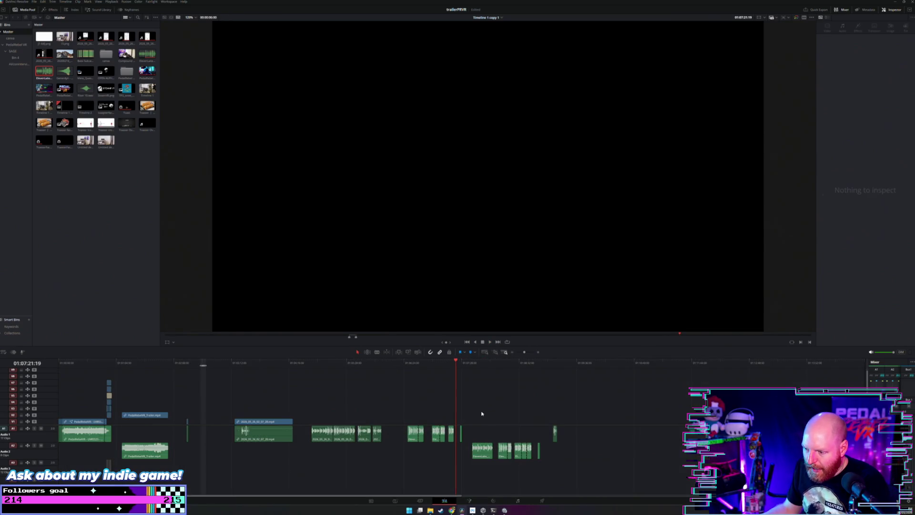
# Move the short voice-over clip from 01:04:49 much later on A1.
pyautogui.click(317, 364)
pyautogui.scroll(2, 327, 379)
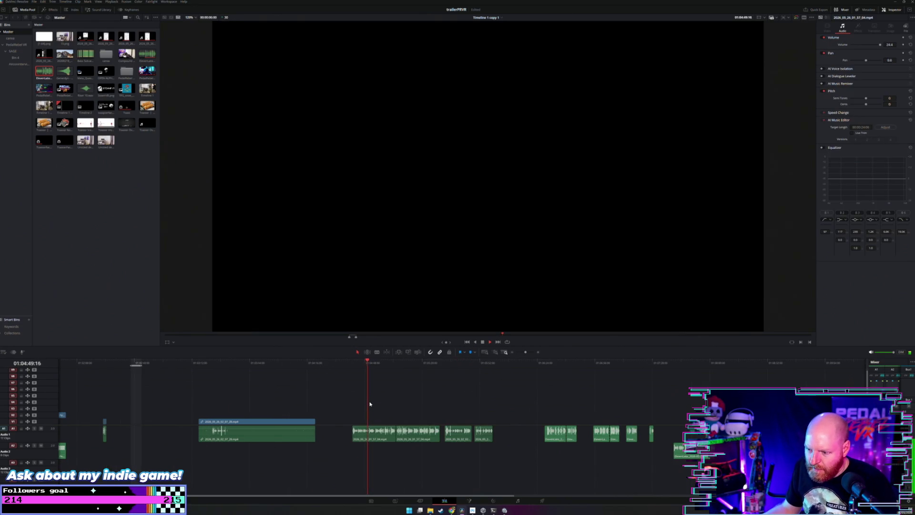
pyautogui.scroll(-2, 370, 401)
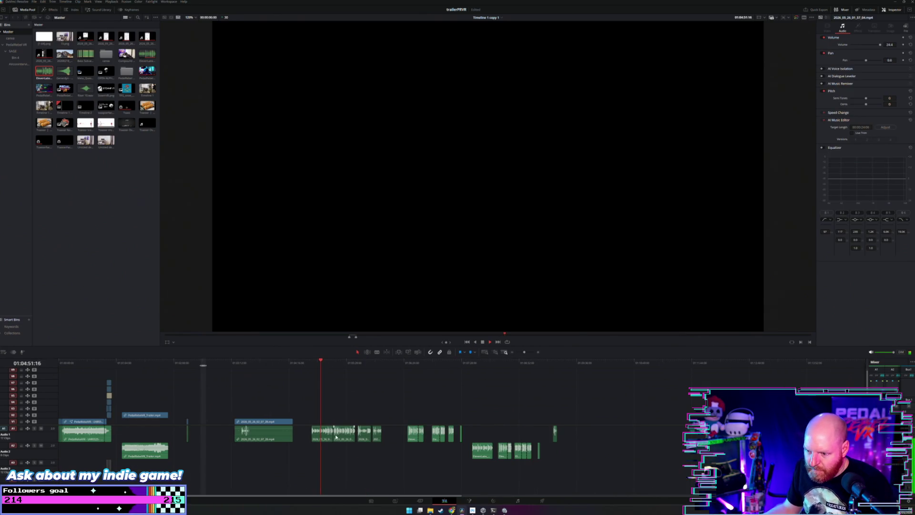
pyautogui.scroll(-2, 337, 435)
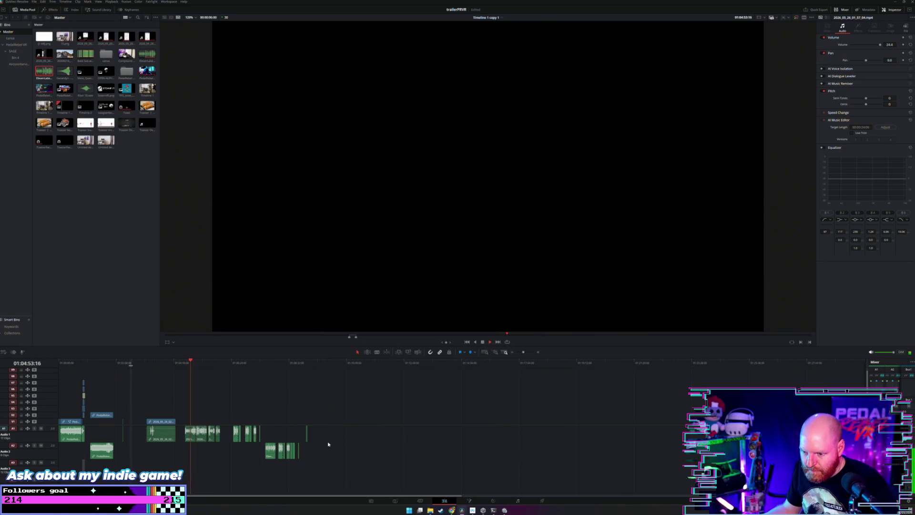
pyautogui.moveTo(169, 420)
pyautogui.mouseDown()
pyautogui.moveTo(463, 422)
pyautogui.moveTo(435, 422)
pyautogui.mouseUp()
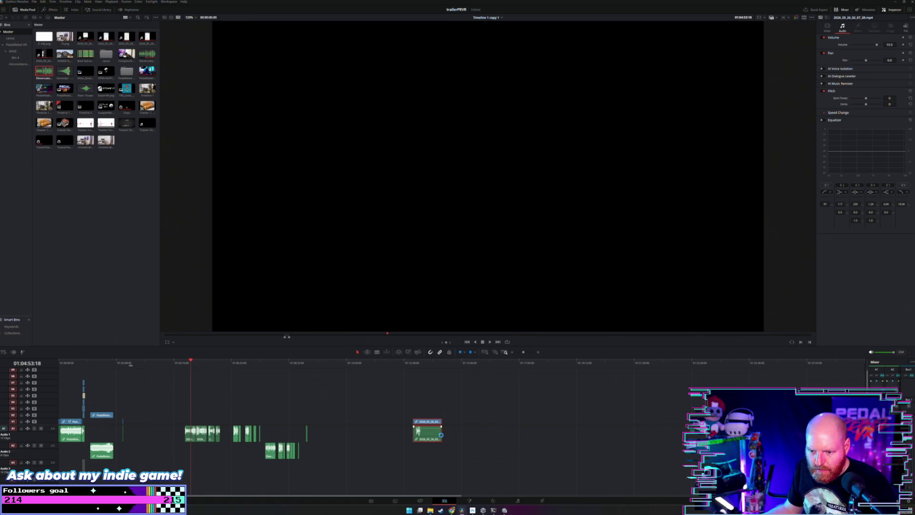
# Undo the voice-over move and replay the restored early voice-over clip.
pyautogui.click(419, 364)
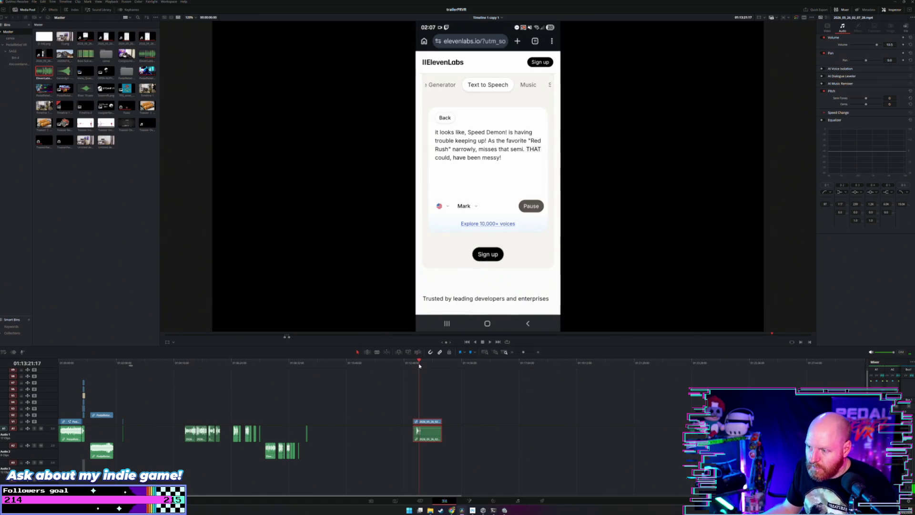
pyautogui.hotkey('ctrl', 'z')
pyautogui.hotkey('ctrl', 'z')
pyautogui.click(141, 387)
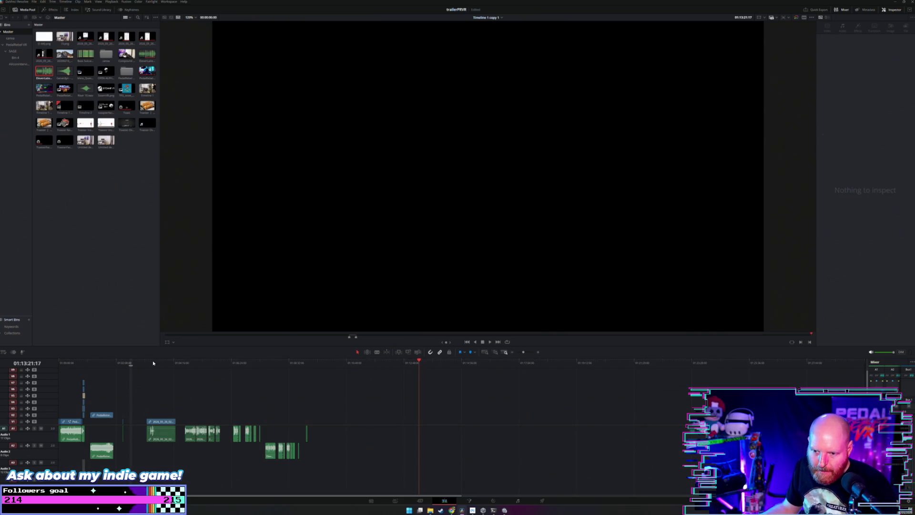
pyautogui.click(153, 363)
pyautogui.press('space')
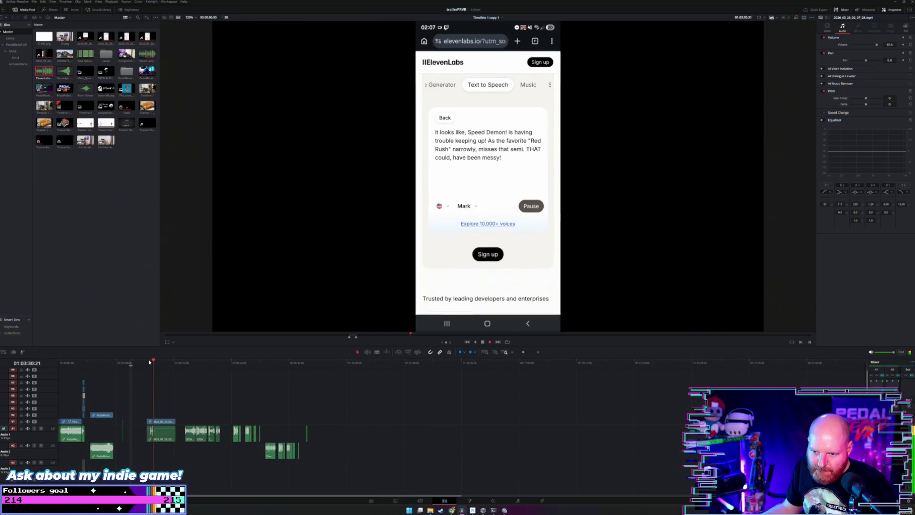
pyautogui.click(150, 363)
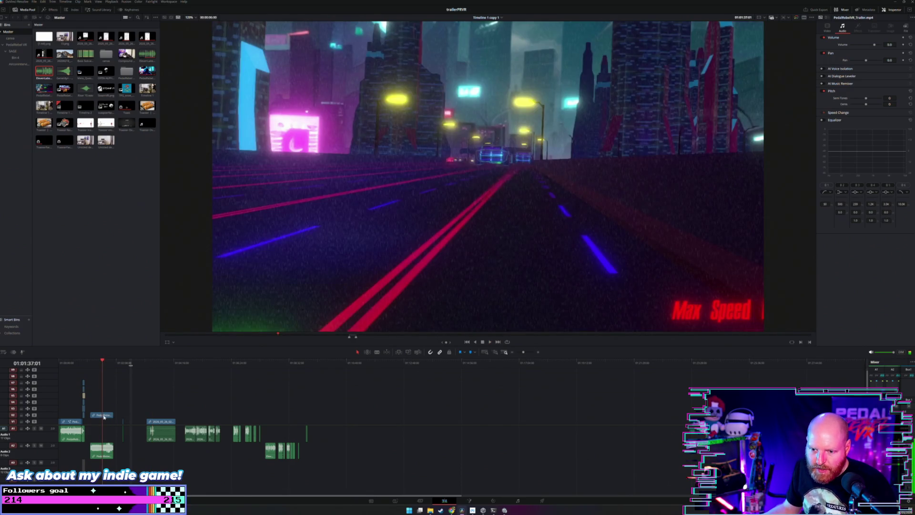
# Move the Pedal Rebel VR end-card clip from V2/A2 onto V1/A1, then open File Explorer.
pyautogui.moveTo(104, 417); pyautogui.dragTo(458, 425)
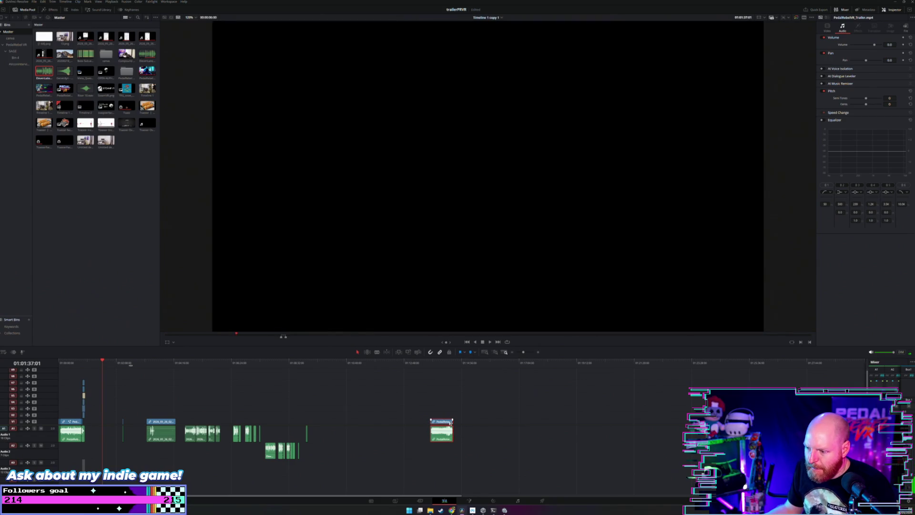
pyautogui.click(554, 423)
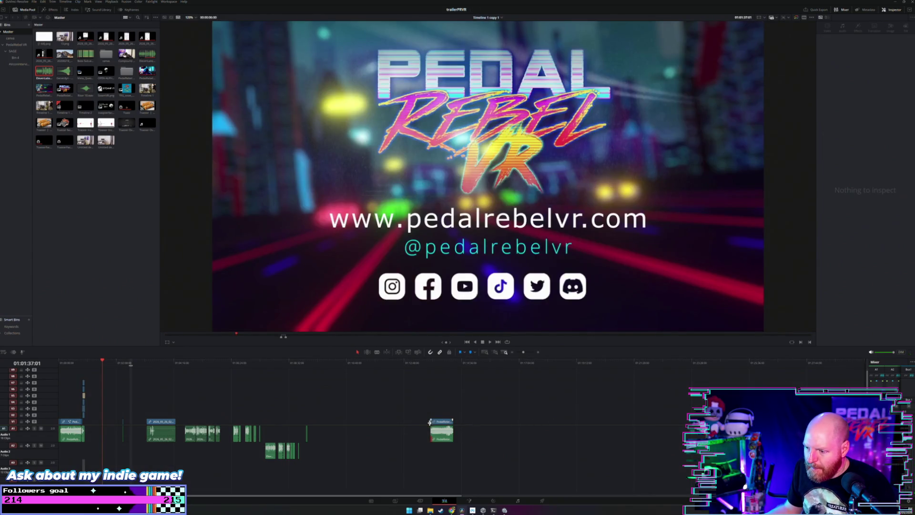
pyautogui.click(431, 363)
pyautogui.click(438, 419)
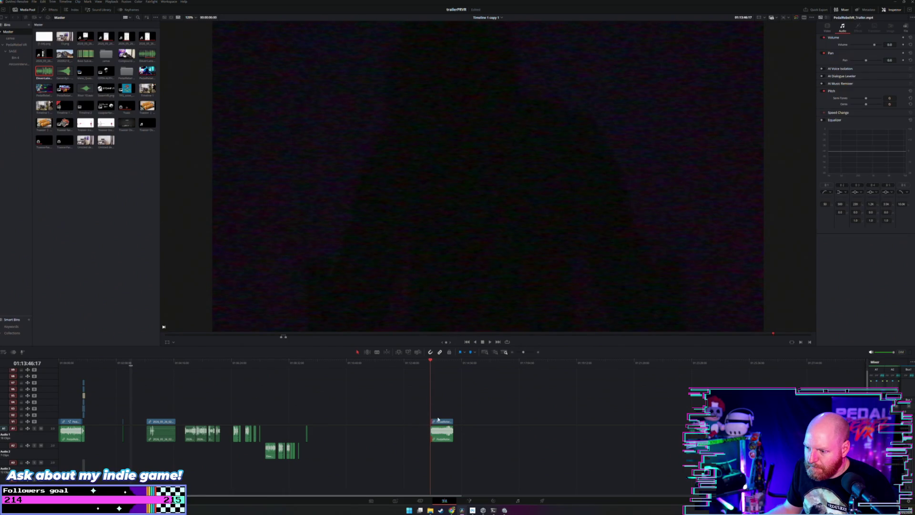
pyautogui.click(431, 511)
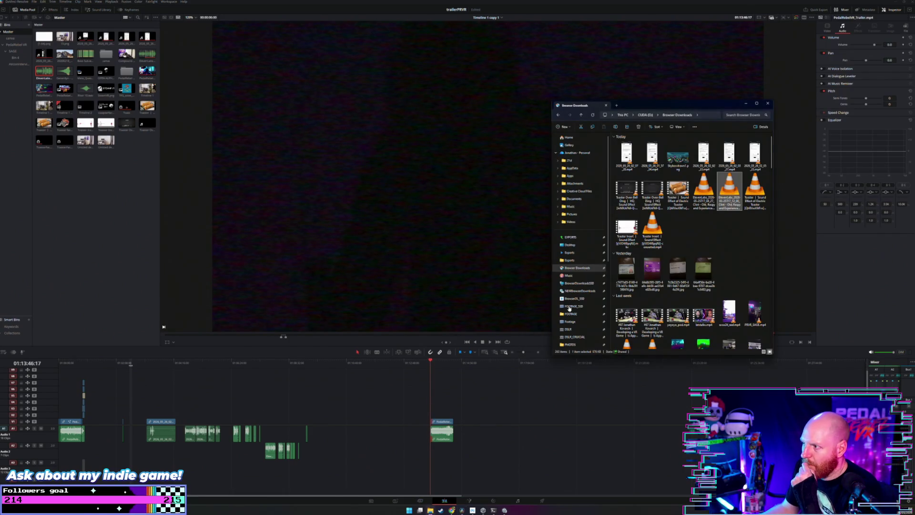
# Go to the EXPORTS folder and drag the first PedalRebelVR video onto the timeline.
pyautogui.click(571, 236)
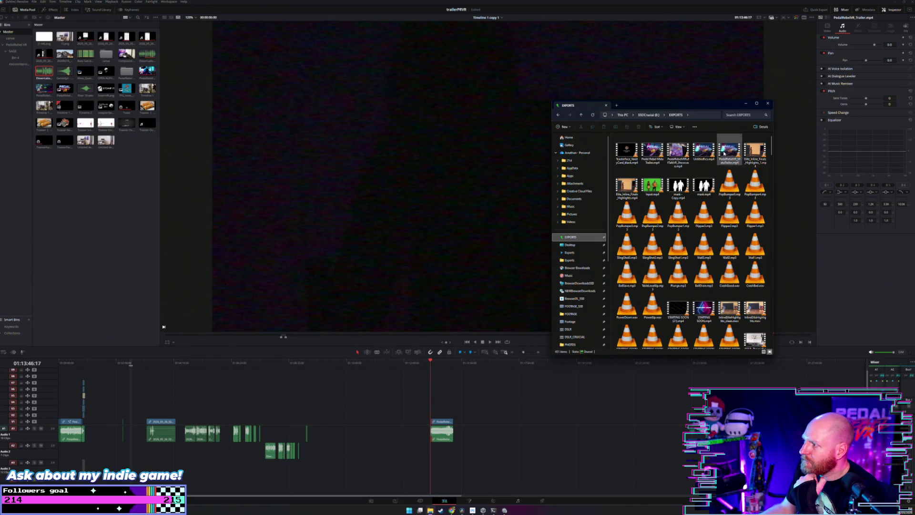
pyautogui.scroll(-5, 699, 197)
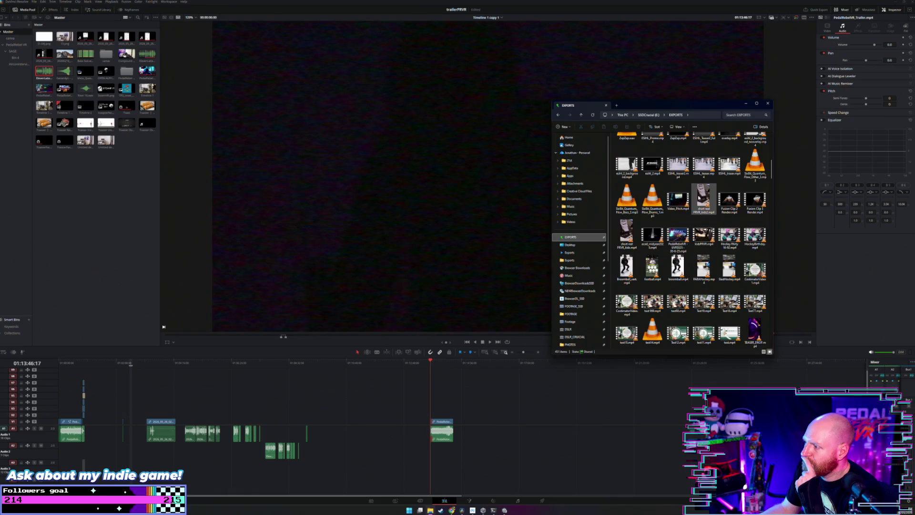
pyautogui.scroll(-3, 698, 198)
pyautogui.scroll(4, 686, 205)
pyautogui.scroll(-1, 678, 218)
pyautogui.moveTo(678, 218)
pyautogui.mouseDown()
pyautogui.moveTo(650, 305)
pyautogui.moveTo(534, 417)
pyautogui.moveTo(509, 429)
pyautogui.moveTo(510, 410)
pyautogui.mouseUp()
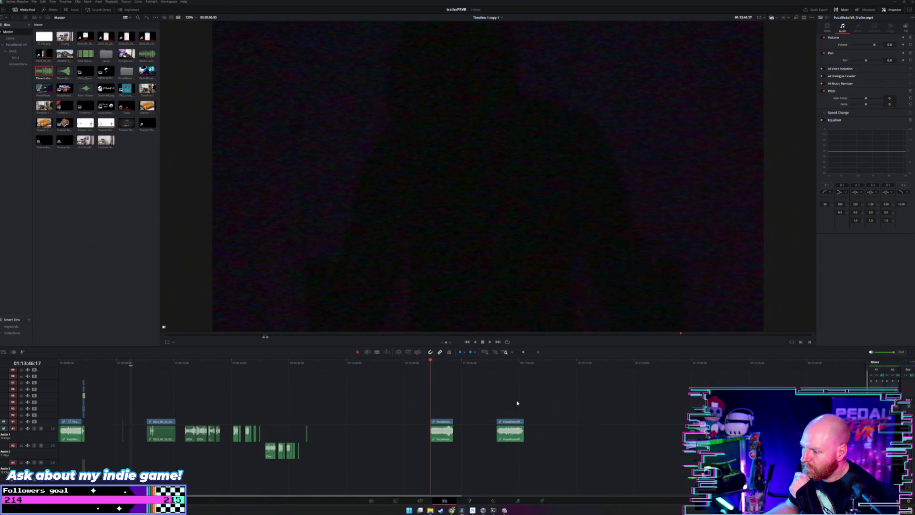
# Drag a second PedalRebelVR video onto the timeline and place the playhead at its start.
pyautogui.hotkey('alt', 'Tab')
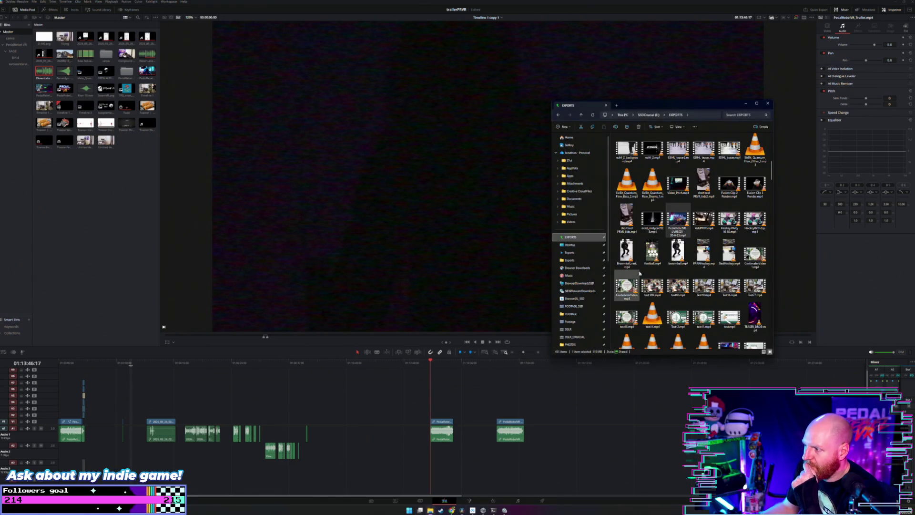
pyautogui.scroll(5, 641, 273)
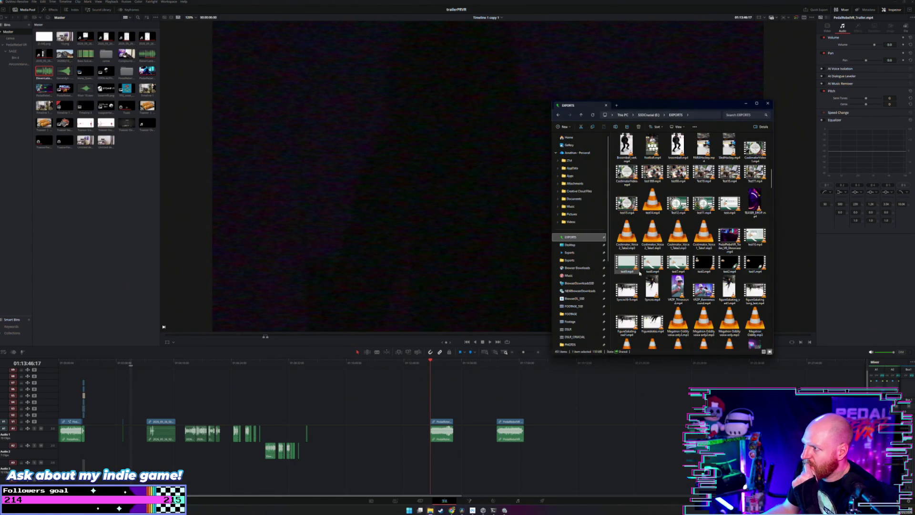
pyautogui.moveTo(729, 236)
pyautogui.mouseDown()
pyautogui.moveTo(546, 444)
pyautogui.moveTo(545, 434)
pyautogui.mouseUp()
pyautogui.click(546, 363)
pyautogui.scroll(3, 545, 360)
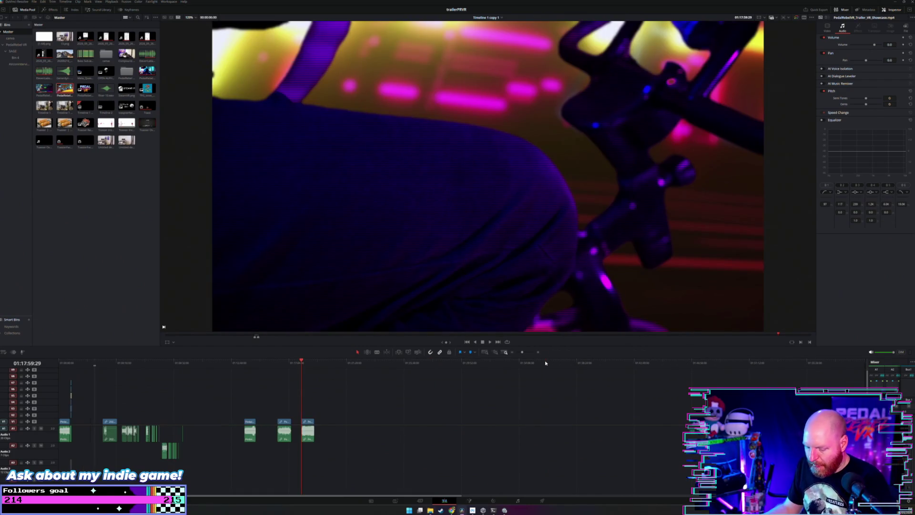
# Trim the trailer clip's end back to the playhead at 01:18:52:11.
pyautogui.scroll(3, 452, 389)
pyautogui.click(529, 362)
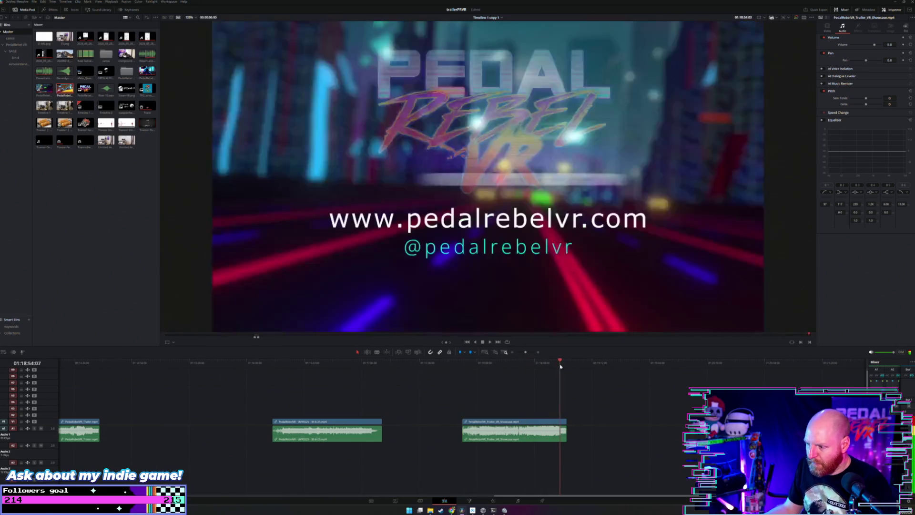
pyautogui.scroll(3, 546, 370)
pyautogui.click(505, 363)
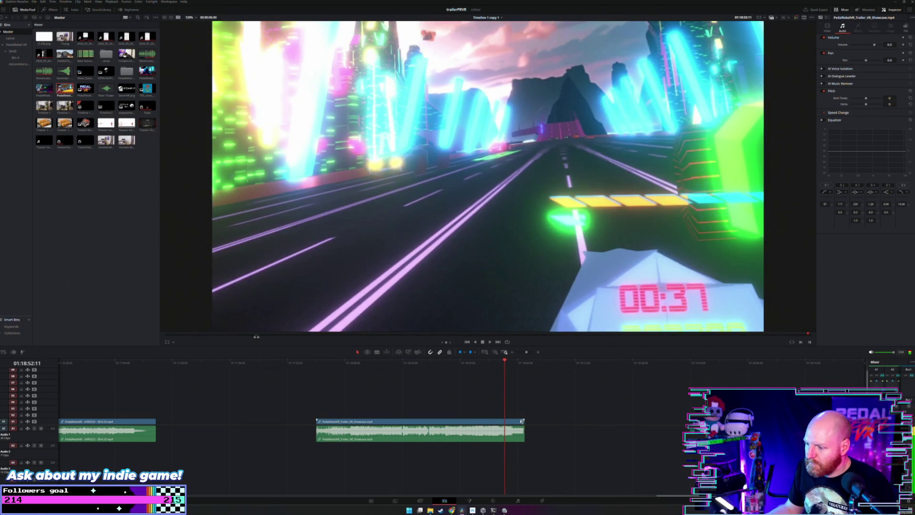
pyautogui.moveTo(523, 421); pyautogui.dragTo(505, 421)
# Trim the starts of two trailer clips toward 01:18:07:03 and 01:16:21:03.
pyautogui.moveTo(314, 363); pyautogui.dragTo(352, 365)
pyautogui.moveTo(318, 422); pyautogui.dragTo(351, 423)
pyautogui.click(361, 365)
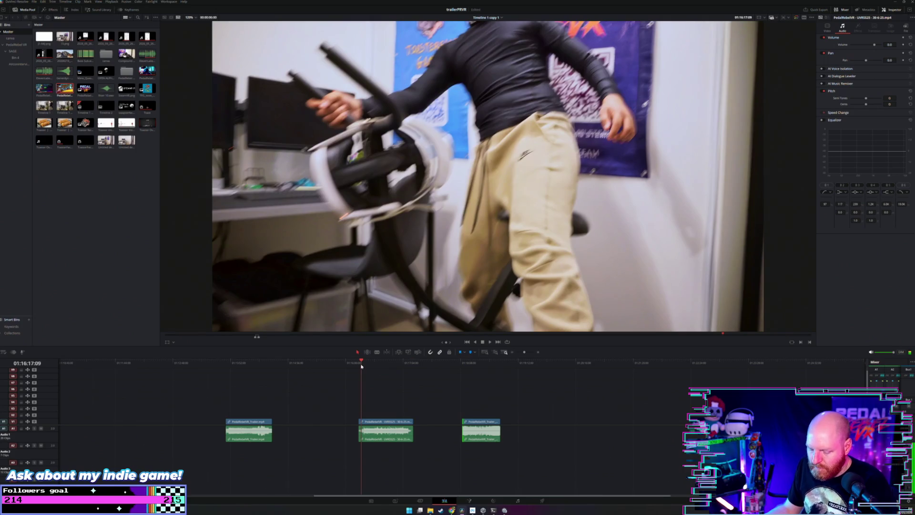
pyautogui.scroll(3, 442, 390)
pyautogui.moveTo(466, 365); pyautogui.dragTo(490, 366)
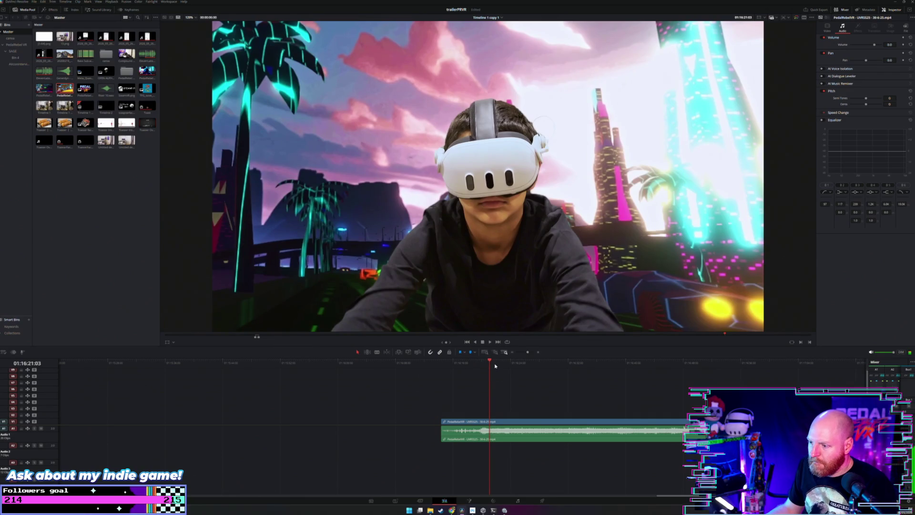
pyautogui.moveTo(443, 421); pyautogui.dragTo(498, 418)
pyautogui.scroll(-3, 515, 417)
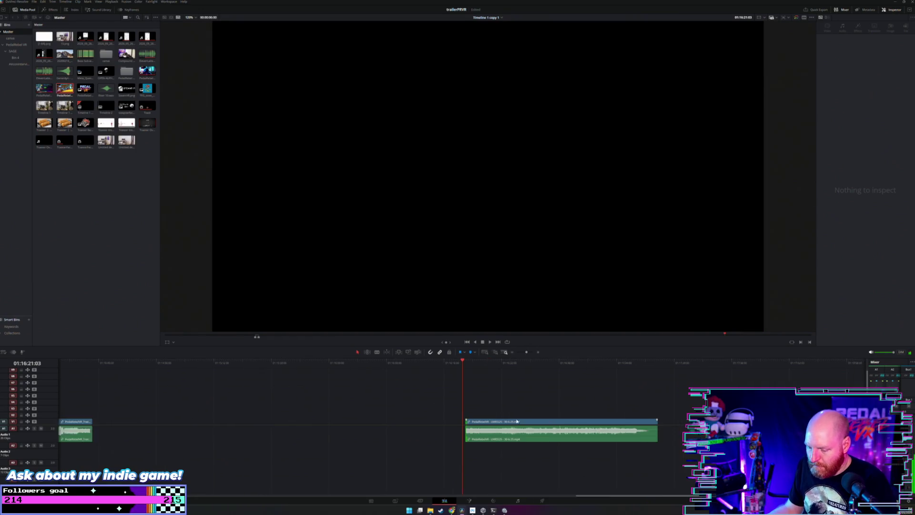
# Play the footage near the clip's end and trim the trailer clip's end shorter.
pyautogui.click(544, 362)
pyautogui.scroll(2, 544, 374)
pyautogui.scroll(2, 541, 431)
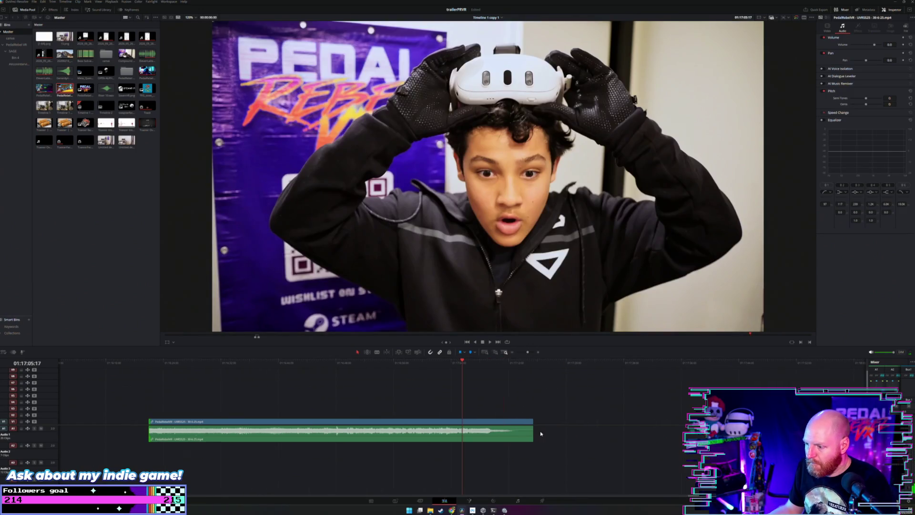
pyautogui.click(434, 364)
pyautogui.press('space')
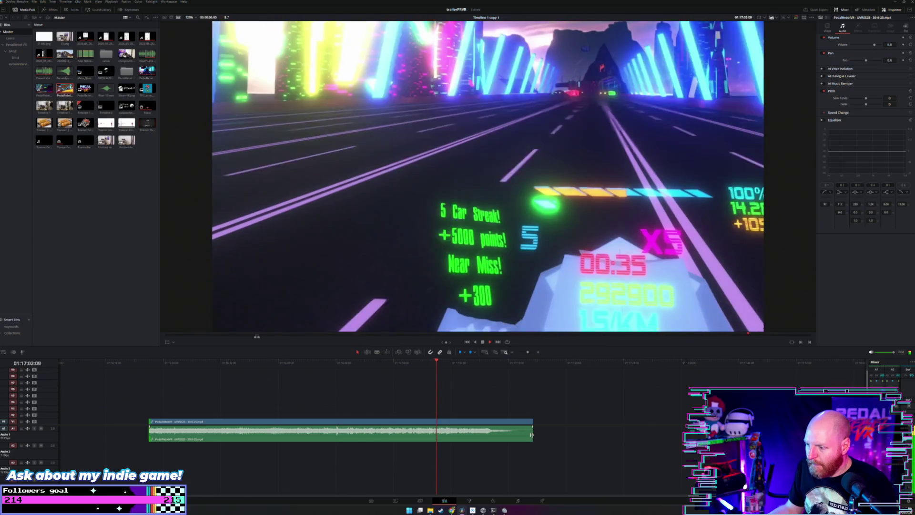
pyautogui.moveTo(531, 422)
pyautogui.mouseDown()
pyautogui.moveTo(441, 426)
pyautogui.moveTo(504, 422)
pyautogui.mouseUp()
pyautogui.scroll(-2, 413, 425)
pyautogui.scroll(-2, 414, 424)
# Butt the three trailer clips together, delete their audio, move them earlier, and reopen EXPORTS.
pyautogui.moveTo(324, 422); pyautogui.dragTo(474, 423)
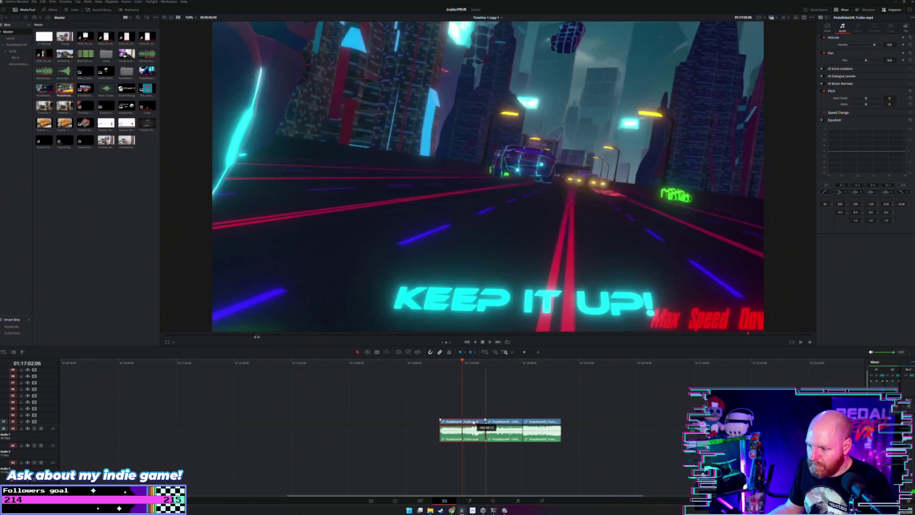
pyautogui.moveTo(419, 436); pyautogui.dragTo(565, 442)
pyautogui.press('Delete')
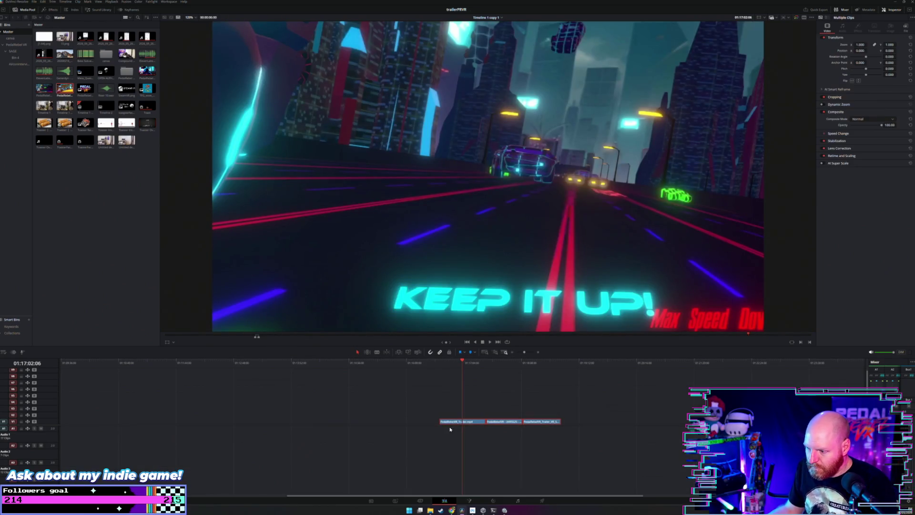
pyautogui.scroll(-2, 455, 433)
pyautogui.moveTo(461, 423); pyautogui.dragTo(347, 424)
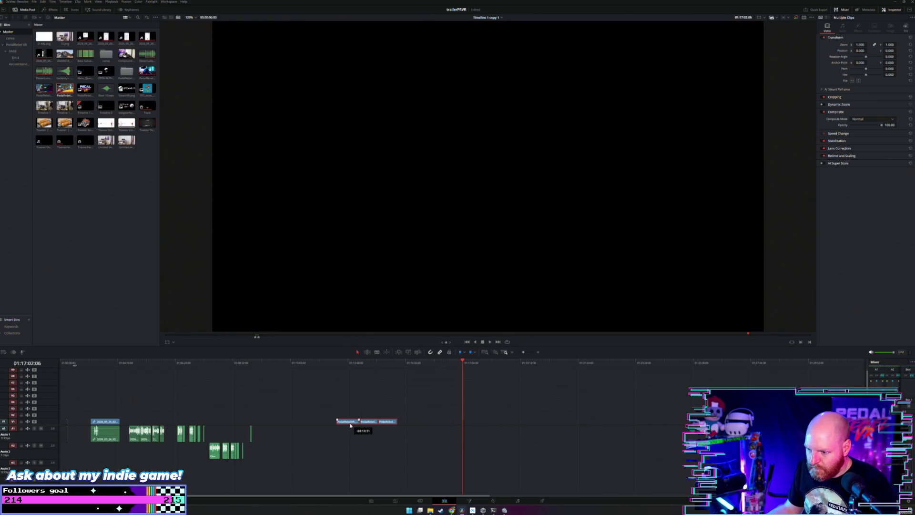
pyautogui.click(378, 445)
pyautogui.click(430, 511)
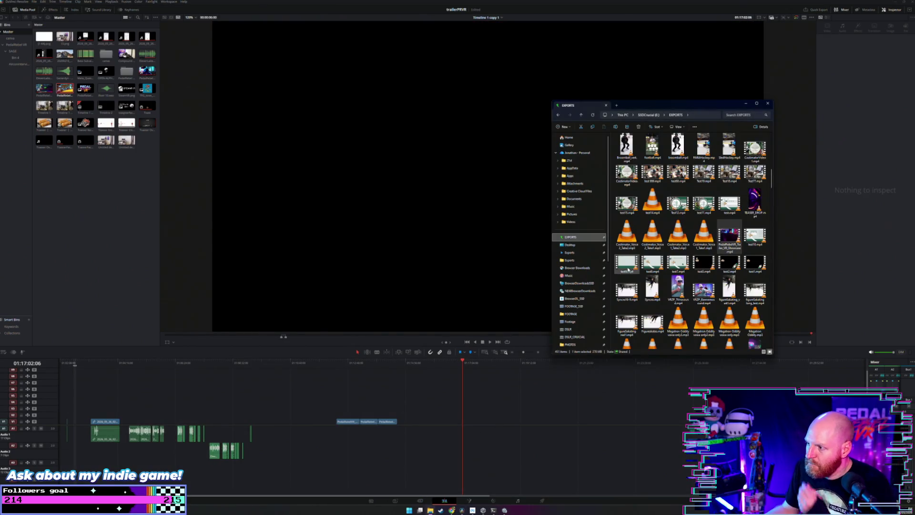
# Drag PedalRebelVR_Trailer from the EXPORTS folder onto the Resolve timeline.
pyautogui.scroll(-5, 685, 245)
pyautogui.scroll(-10, 685, 245)
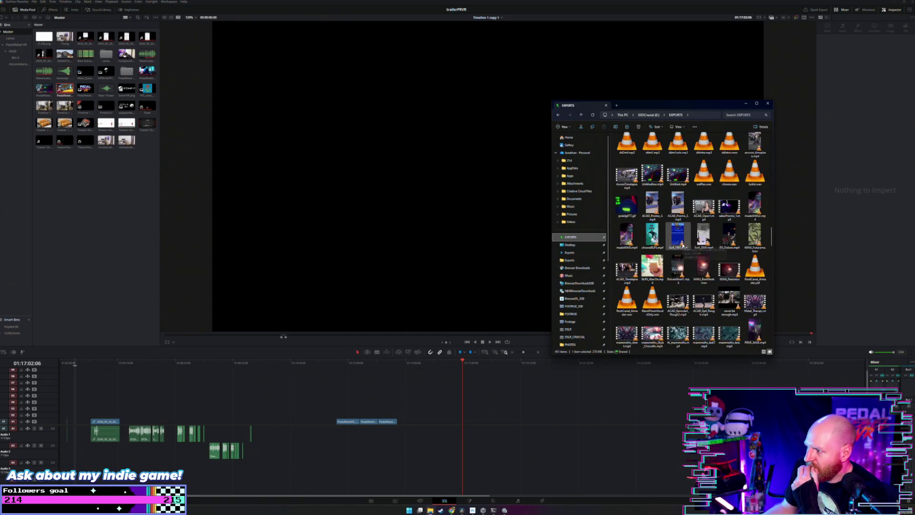
pyautogui.scroll(-1, 680, 245)
pyautogui.scroll(-10, 674, 244)
pyautogui.scroll(-10, 674, 245)
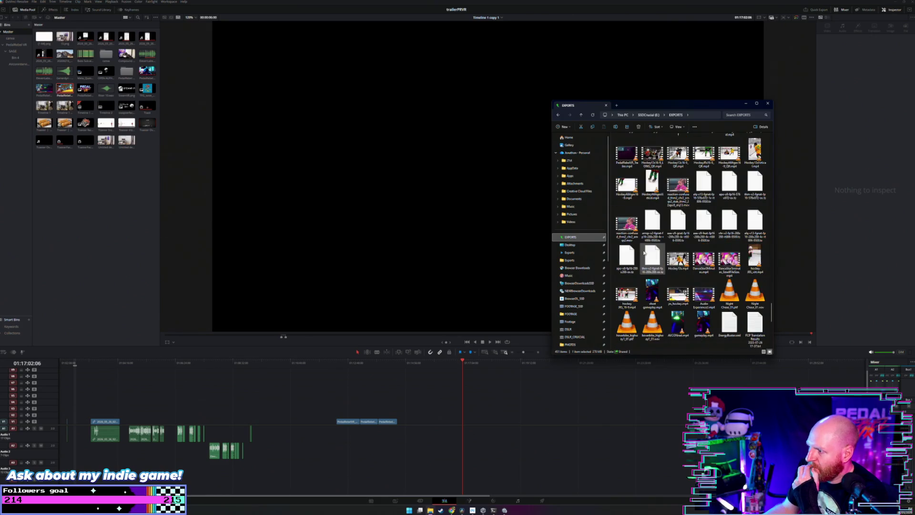
pyautogui.scroll(3, 644, 253)
pyautogui.moveTo(627, 231); pyautogui.dragTo(425, 423)
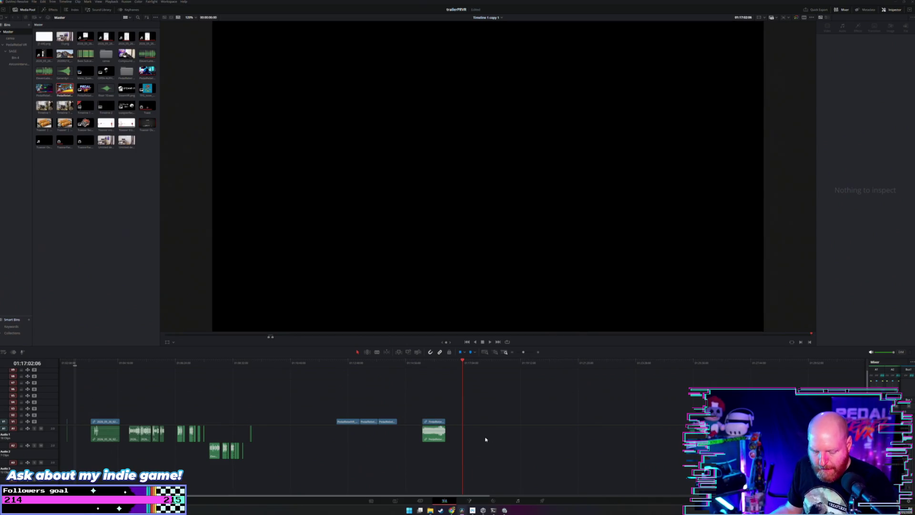
# Drop the NightChase video from Explorer onto the timeline after the PedalRebelVR clip.
pyautogui.hotkey('alt', 'Tab')
pyautogui.scroll(-8, 683, 235)
pyautogui.moveTo(678, 253)
pyautogui.mouseDown()
pyautogui.moveTo(568, 389)
pyautogui.moveTo(520, 414)
pyautogui.moveTo(527, 407)
pyautogui.mouseUp()
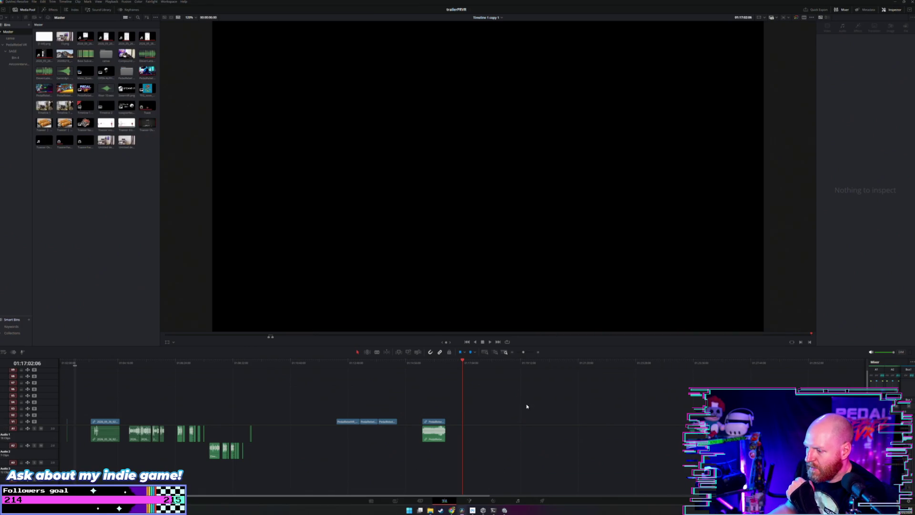
pyautogui.moveTo(510, 445); pyautogui.dragTo(516, 401)
pyautogui.click(517, 368)
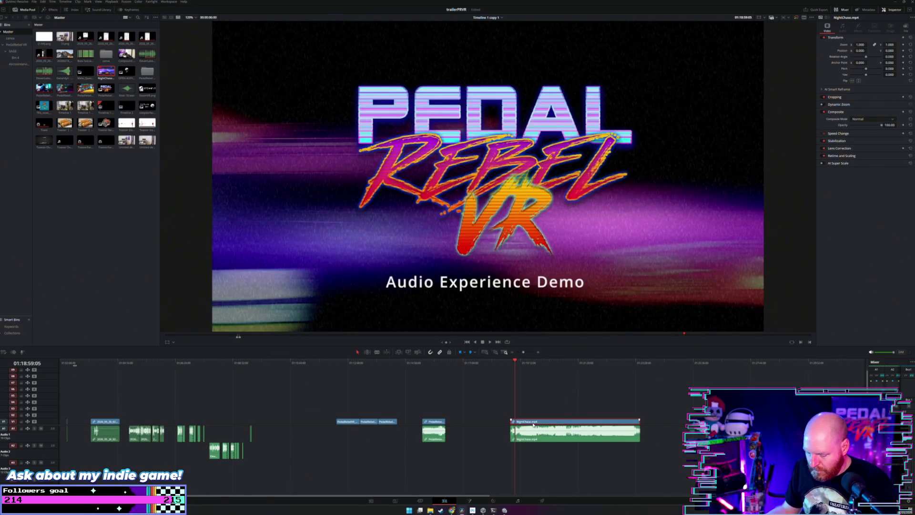
# Delete the NightChase video part, keeping its audio, and lower the music to about -8.72 dB.
pyautogui.press('Delete')
pyautogui.moveTo(540, 431)
pyautogui.mouseDown()
pyautogui.moveTo(491, 460)
pyautogui.moveTo(415, 460)
pyautogui.moveTo(380, 433)
pyautogui.mouseUp()
pyautogui.click(425, 436)
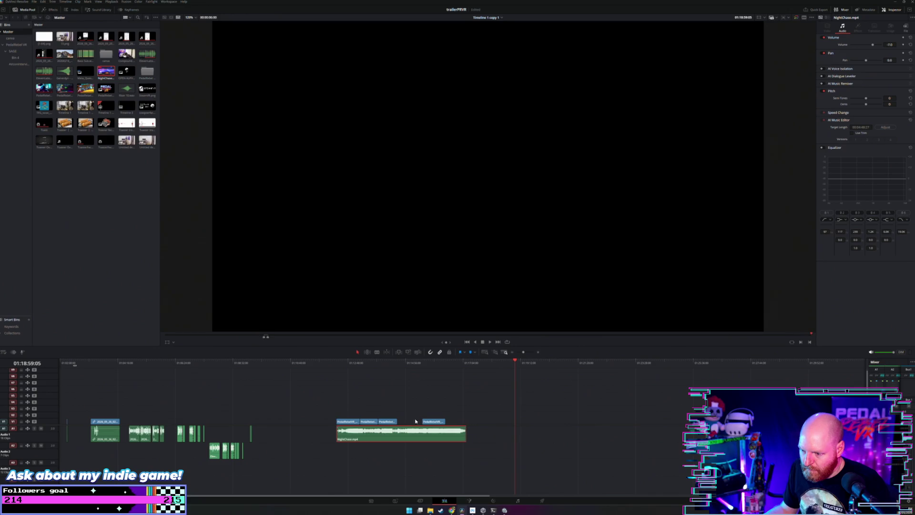
pyautogui.moveTo(436, 423); pyautogui.dragTo(408, 423)
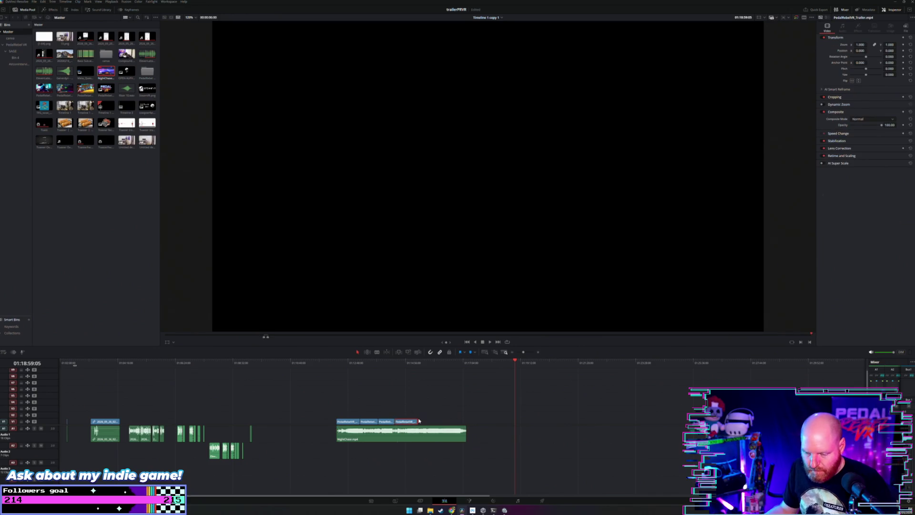
pyautogui.hotkey('ctrl', 'z')
# Trim the trailer clip to start at the FASTER! frame and end at FOLLOW FOR UPDATES!
pyautogui.click(425, 366)
pyautogui.scroll(3, 430, 387)
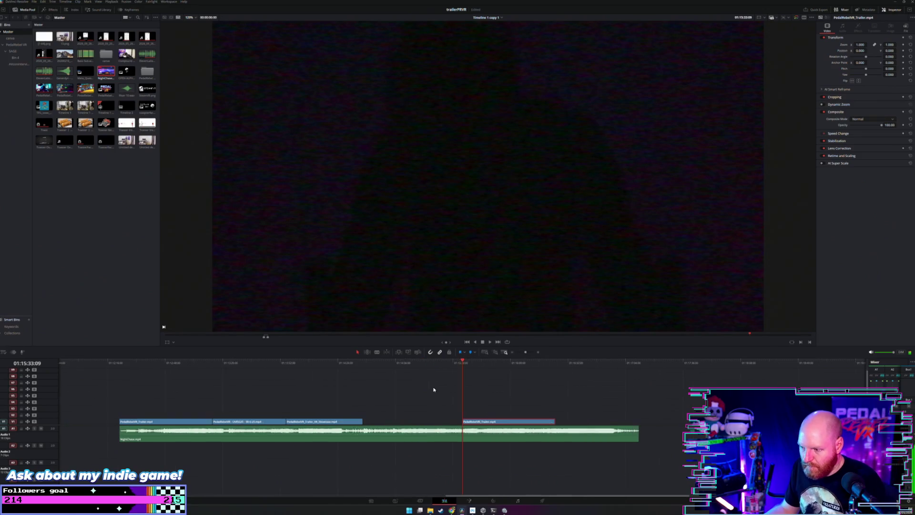
pyautogui.press('space')
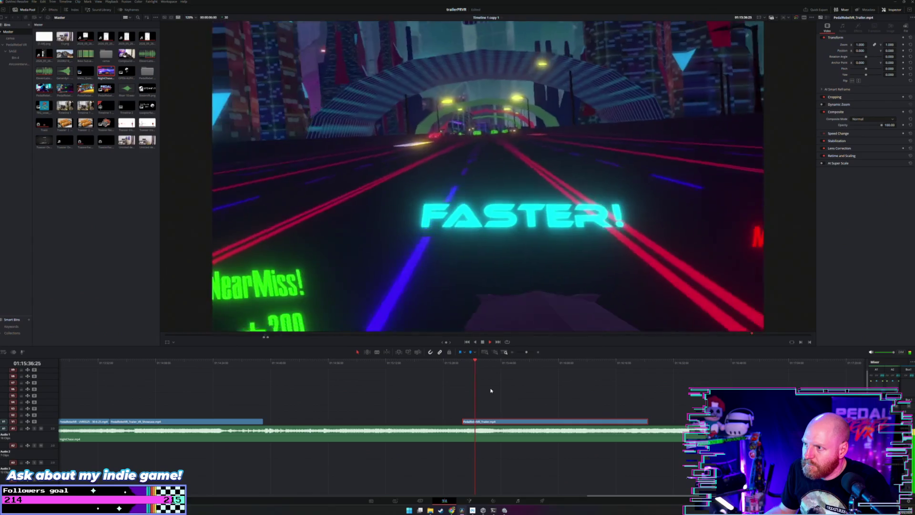
pyautogui.click(465, 362)
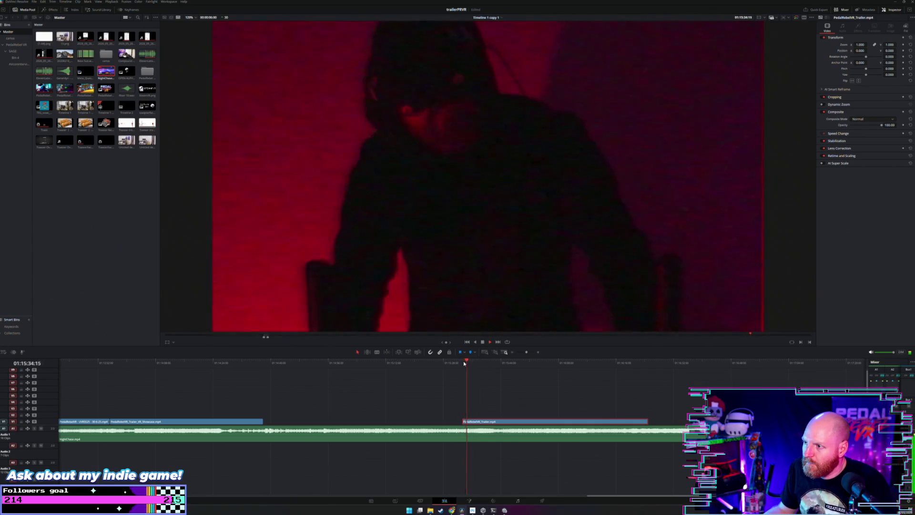
pyautogui.press('space')
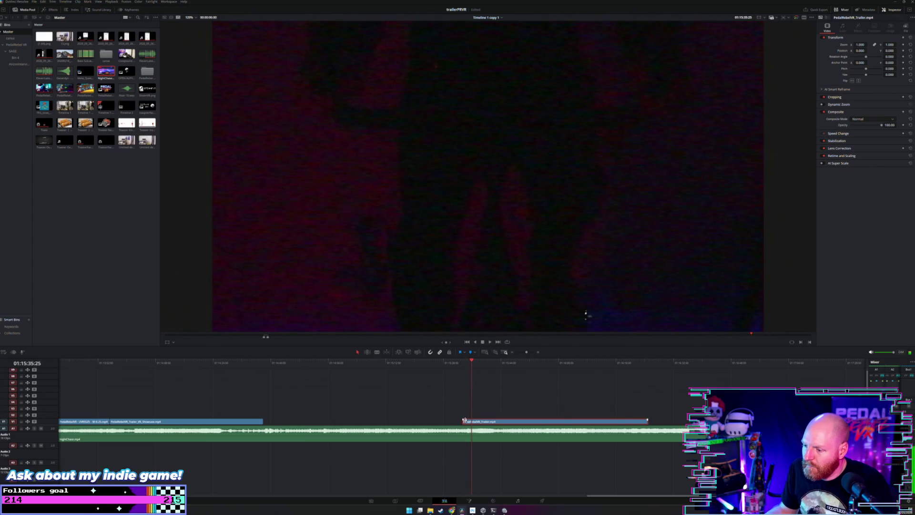
pyautogui.click(451, 410)
pyautogui.press('space')
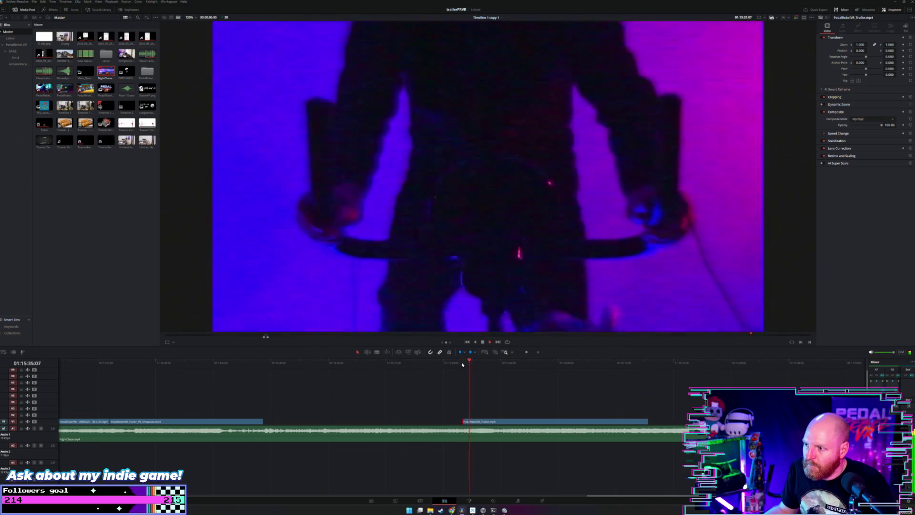
pyautogui.press('space')
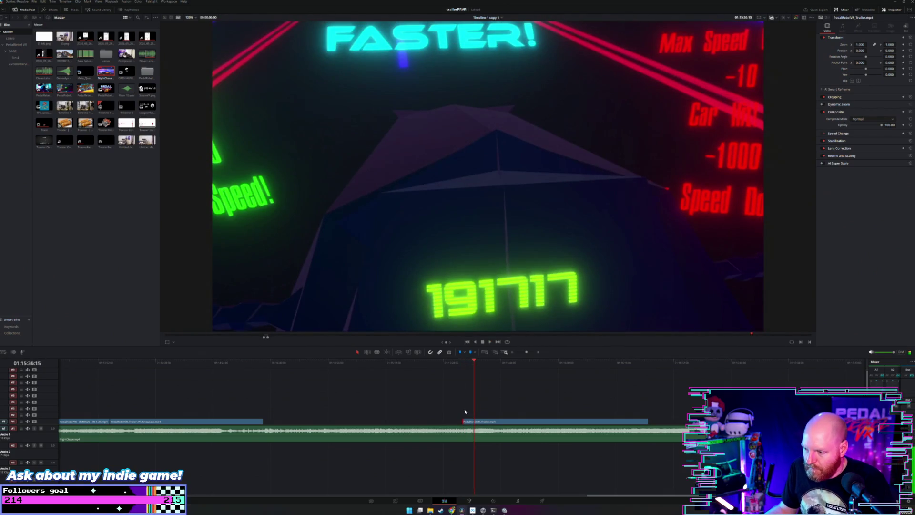
pyautogui.moveTo(463, 421); pyautogui.dragTo(474, 421)
pyautogui.moveTo(492, 367); pyautogui.dragTo(631, 370)
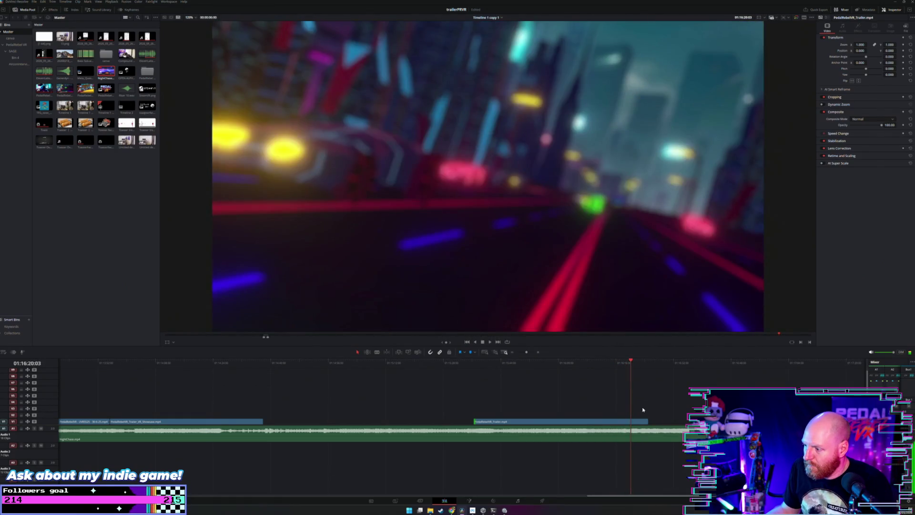
pyautogui.moveTo(645, 421); pyautogui.dragTo(622, 423)
# Move the trailer clip earlier to close the gap, then trim a little off its start.
pyautogui.hotkey('ctrl', '=')
pyautogui.scroll(-3, 490, 423)
pyautogui.moveTo(414, 423); pyautogui.dragTo(386, 423)
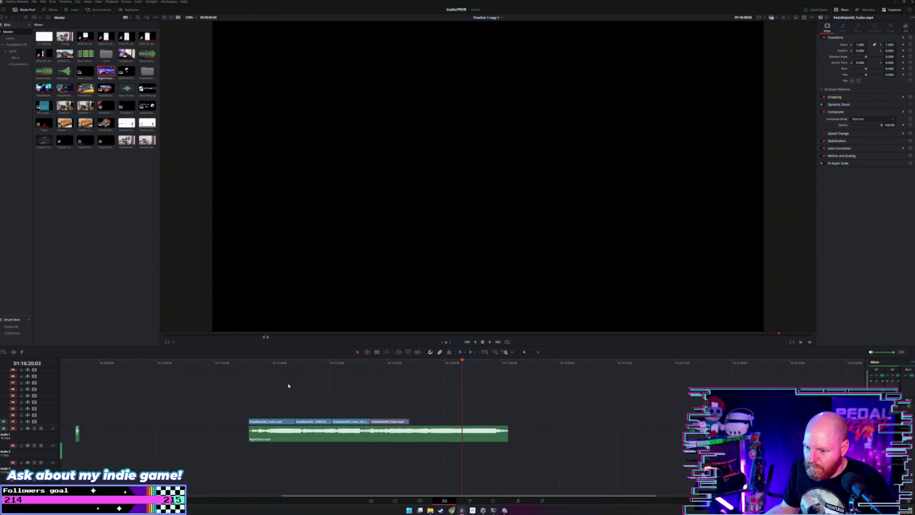
pyautogui.click(252, 364)
pyautogui.press('space')
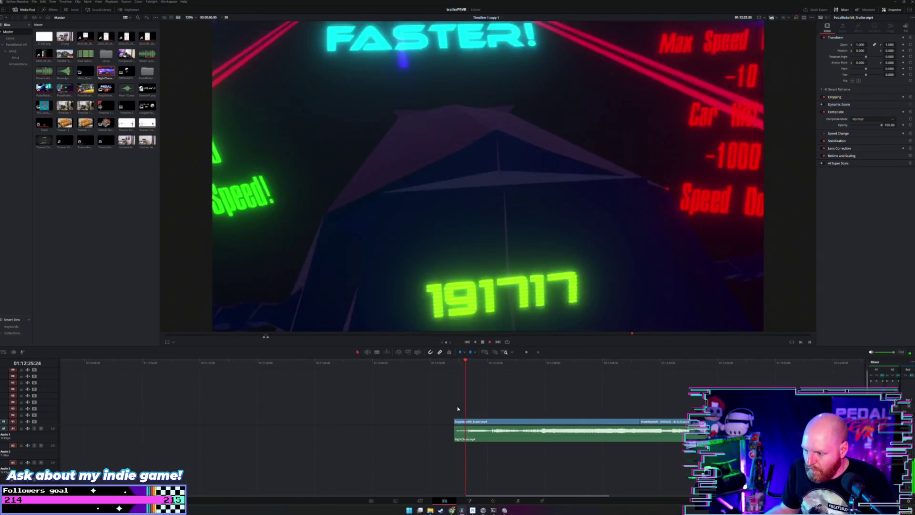
pyautogui.moveTo(458, 422)
pyautogui.mouseDown()
pyautogui.moveTo(465, 422)
pyautogui.moveTo(410, 422)
pyautogui.moveTo(492, 415)
pyautogui.mouseUp()
pyautogui.scroll(-3, 496, 415)
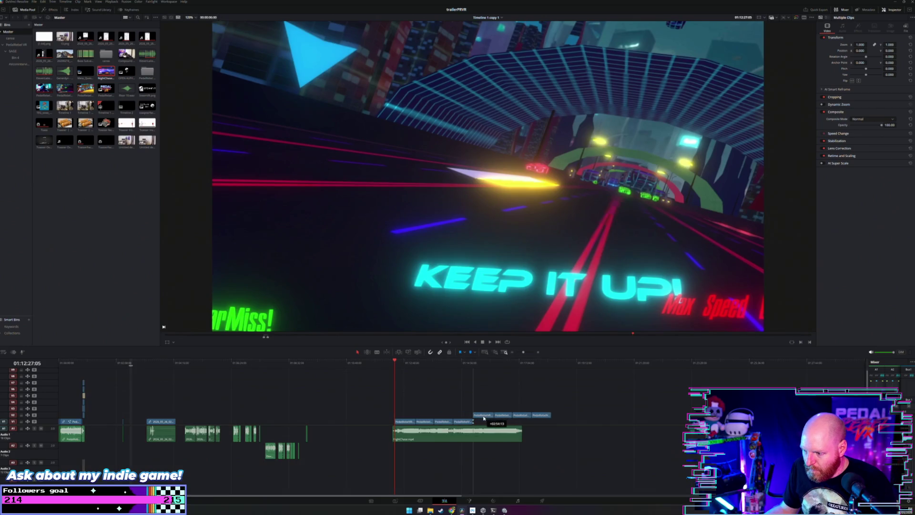
# Zoom the timeline in around the trailer clips and play back that stretch.
pyautogui.click(393, 363)
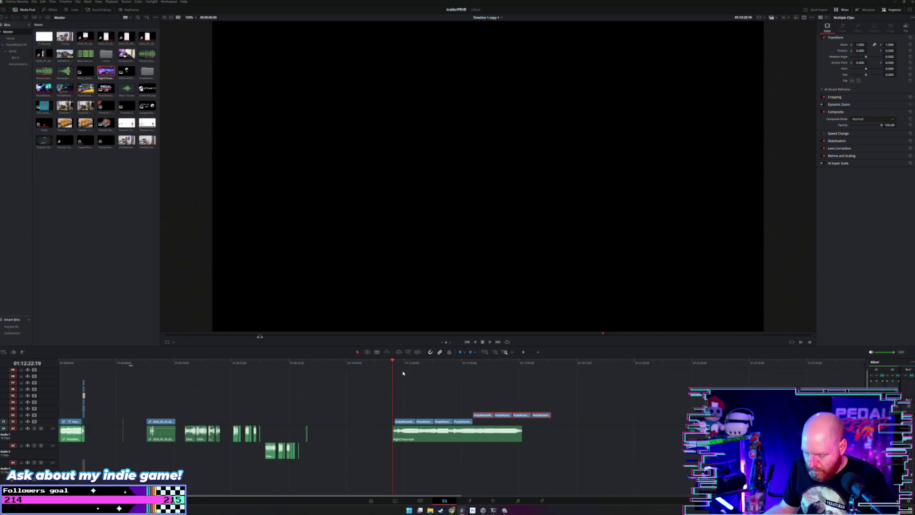
pyautogui.hotkey('ctrl', '=')
pyautogui.hotkey('ctrl', '=')
pyautogui.hotkey('ctrl', '=')
pyautogui.hotkey('ctrl', '-')
pyautogui.hotkey('ctrl', '-')
pyautogui.hotkey('ctrl', '-')
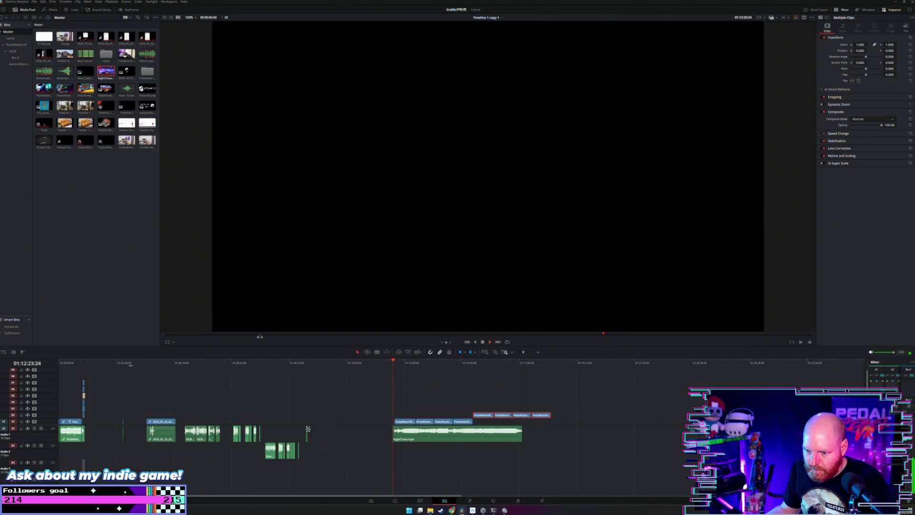
pyautogui.hotkey('ctrl', '=')
pyautogui.hotkey('ctrl', '=')
pyautogui.hotkey('ctrl', '=')
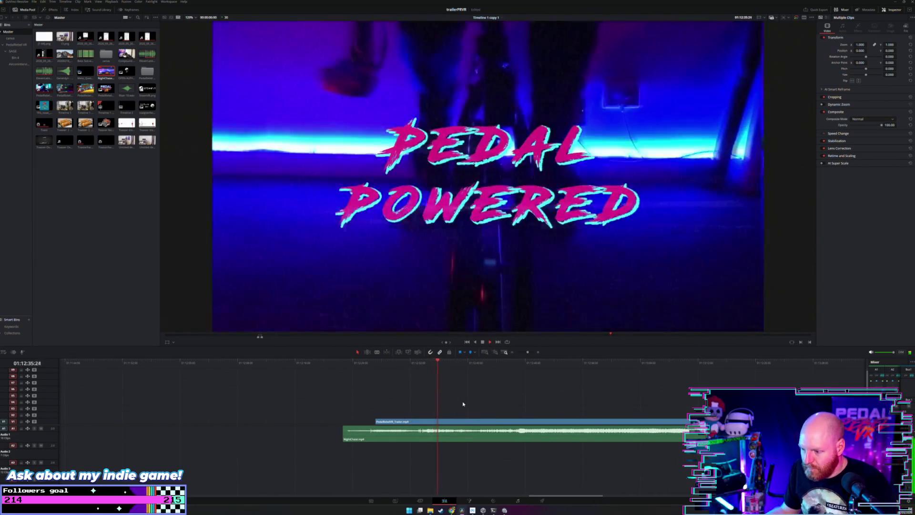
pyautogui.press('space')
pyautogui.scroll(-3, 462, 405)
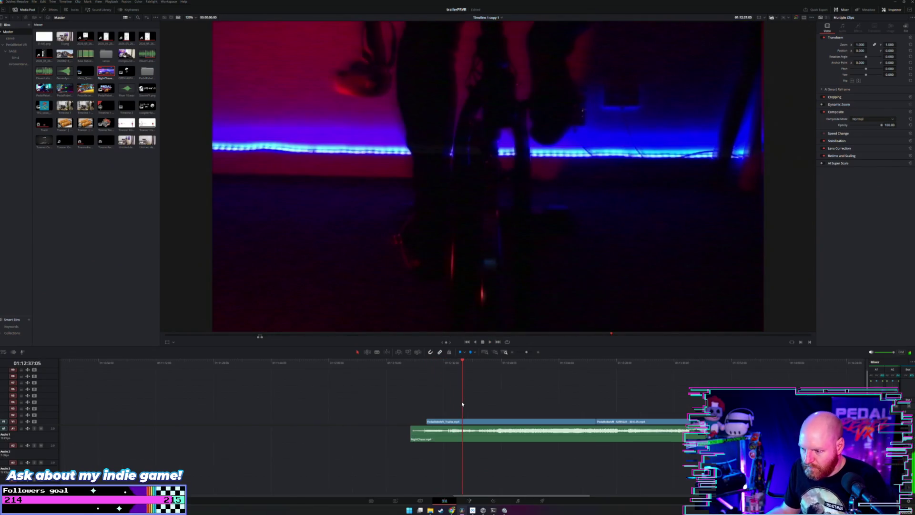
pyautogui.click(138, 362)
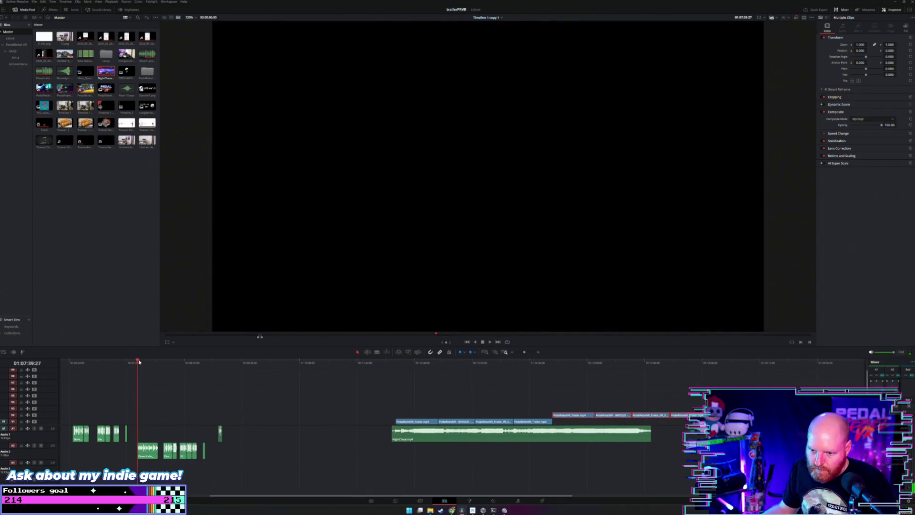
# Scroll across the timeline and select a voice-over clip on track A2.
pyautogui.hscroll(-3, 143, 368)
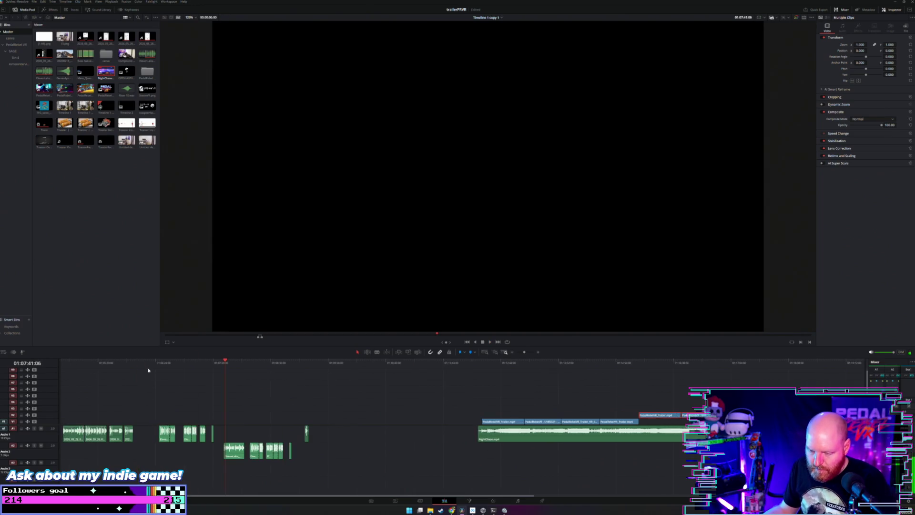
pyautogui.scroll(3, 161, 362)
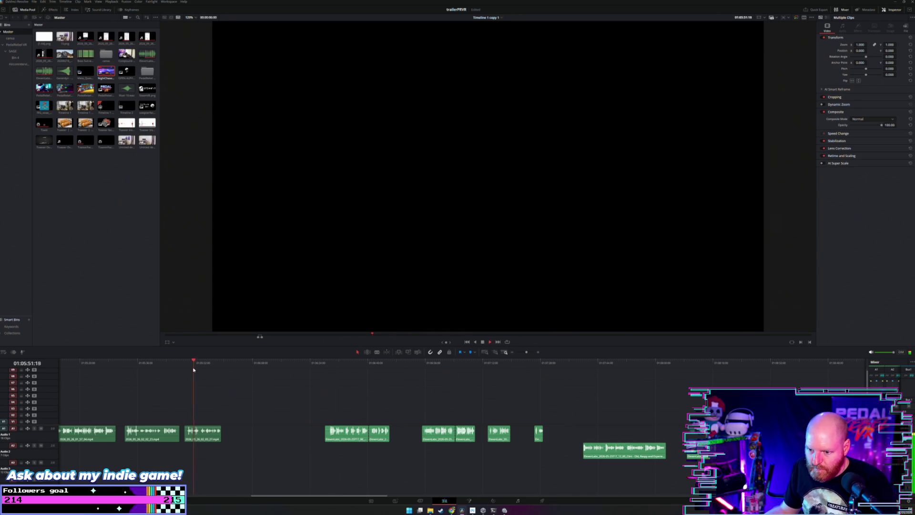
pyautogui.hscroll(-3, 190, 370)
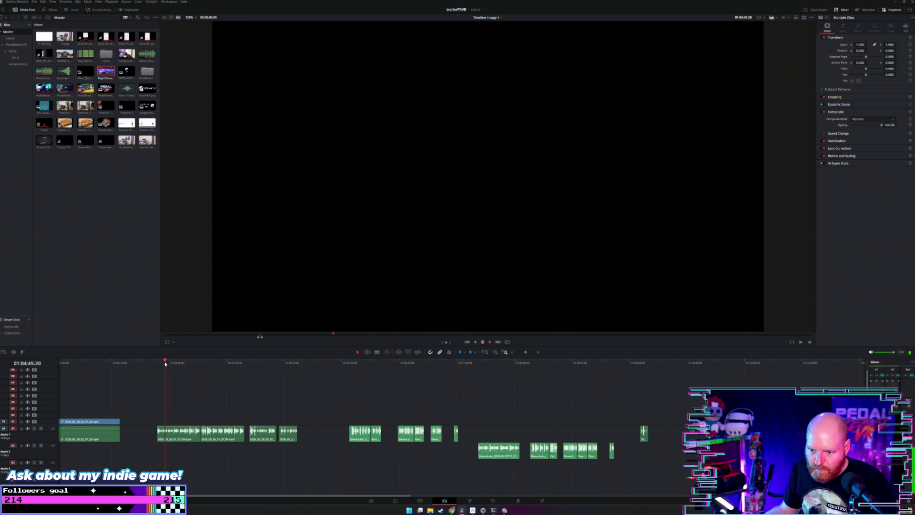
pyautogui.scroll(-2, 165, 361)
pyautogui.hscroll(-3, 244, 458)
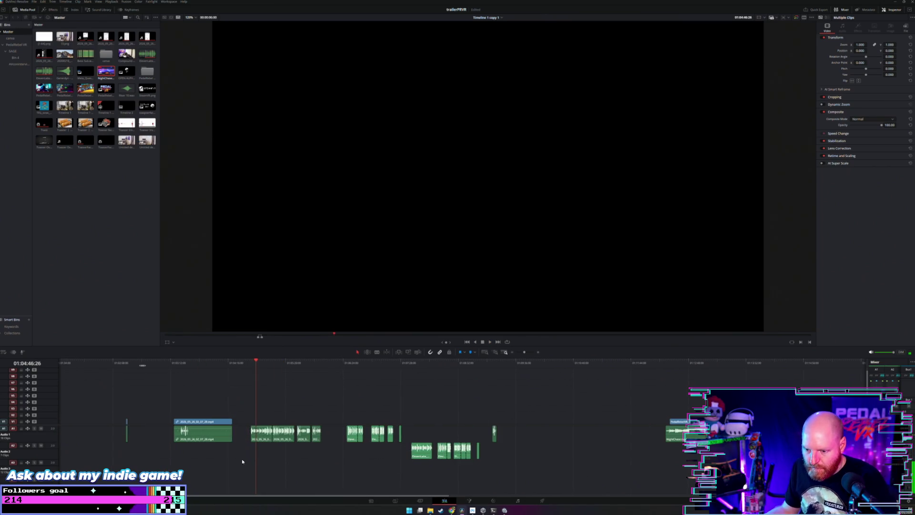
pyautogui.hscroll(4, 232, 456)
pyautogui.click(364, 459)
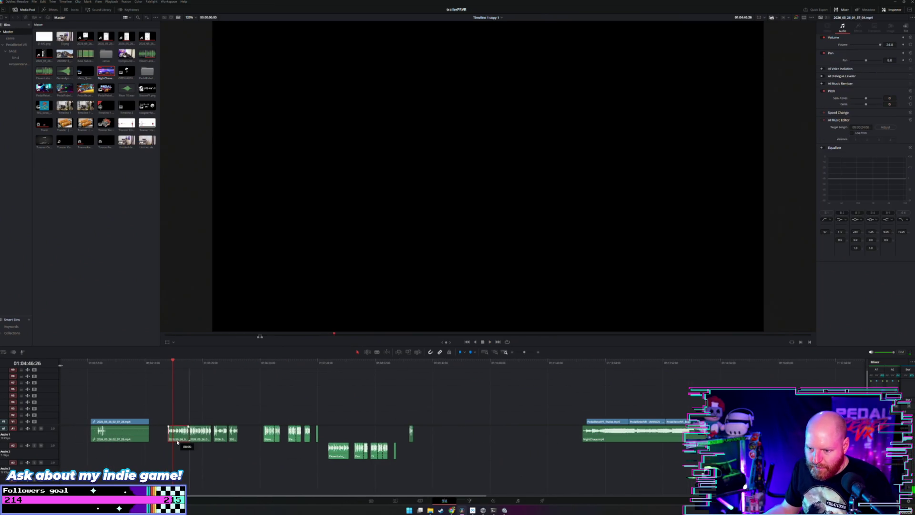
# Move the A2 voice-over clip under the NightChase trailer music and play the section.
pyautogui.moveTo(365, 459); pyautogui.dragTo(611, 456)
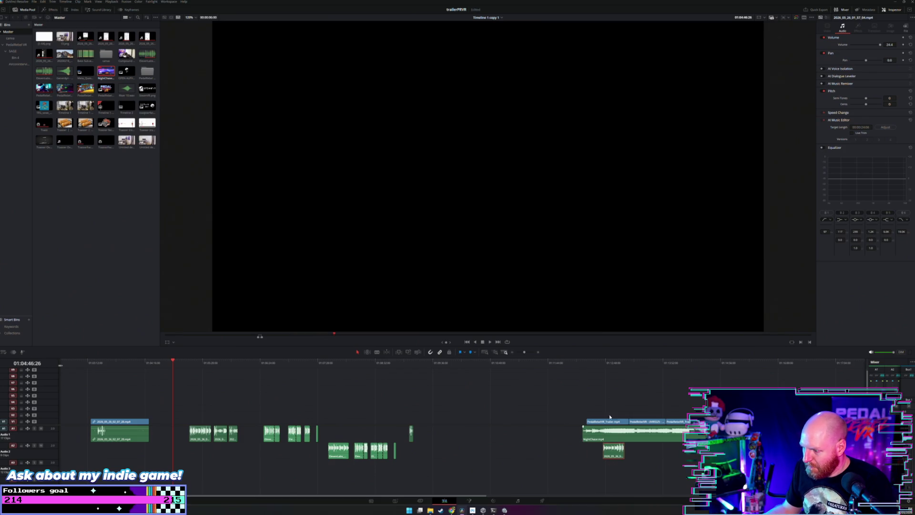
pyautogui.click(599, 364)
pyautogui.scroll(5, 600, 371)
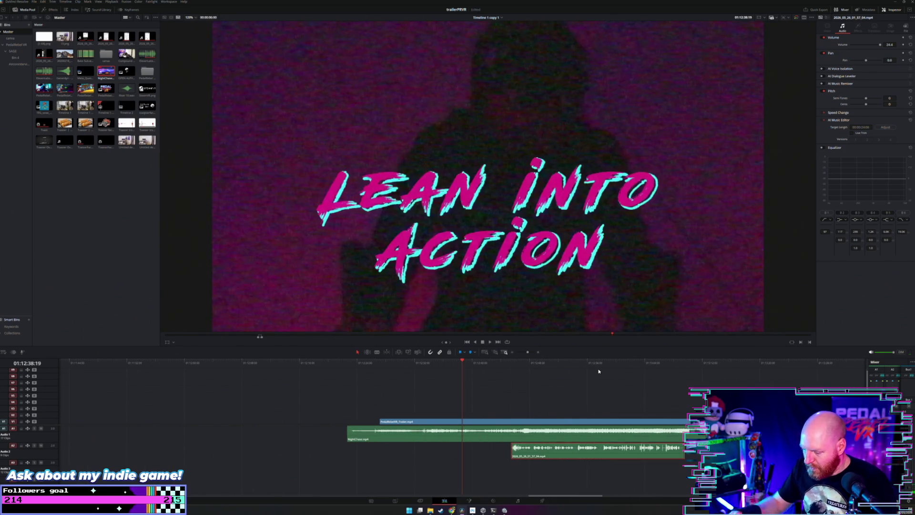
pyautogui.press('space')
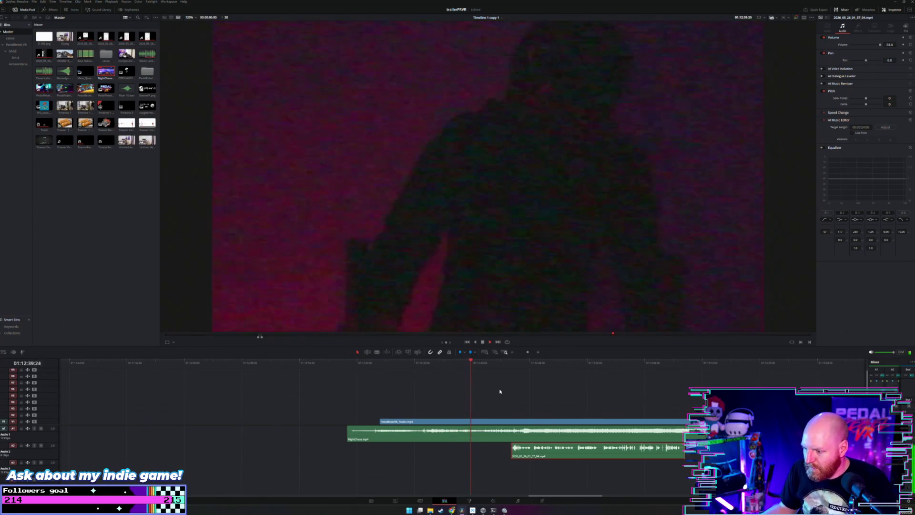
# Retime the voice-over against the LEAN INTO ACTION title, ending about two seconds later.
pyautogui.moveTo(557, 447); pyautogui.dragTo(528, 459)
pyautogui.scroll(4, 505, 429)
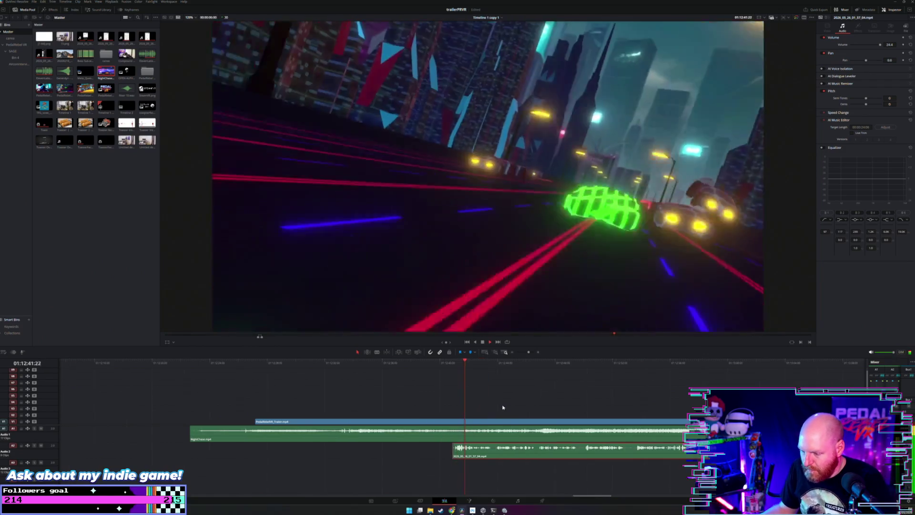
pyautogui.click(396, 366)
pyautogui.press('space')
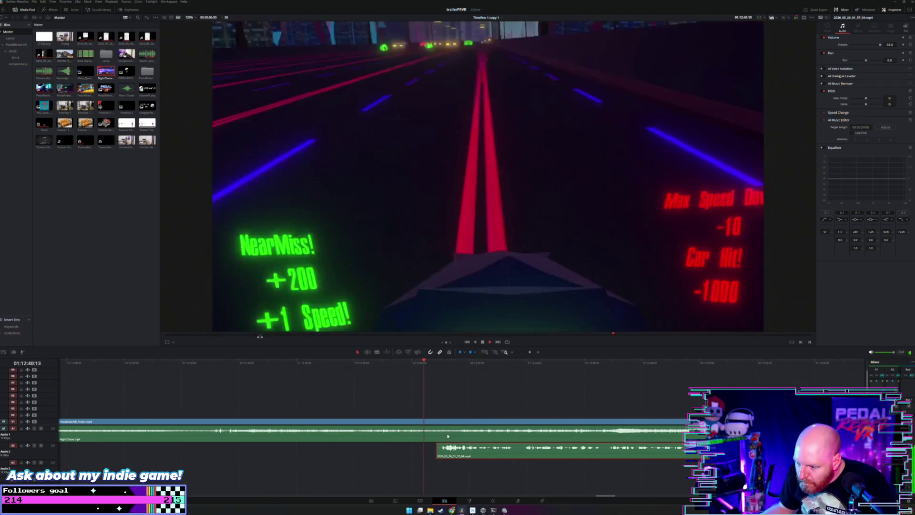
pyautogui.moveTo(496, 457); pyautogui.dragTo(482, 458)
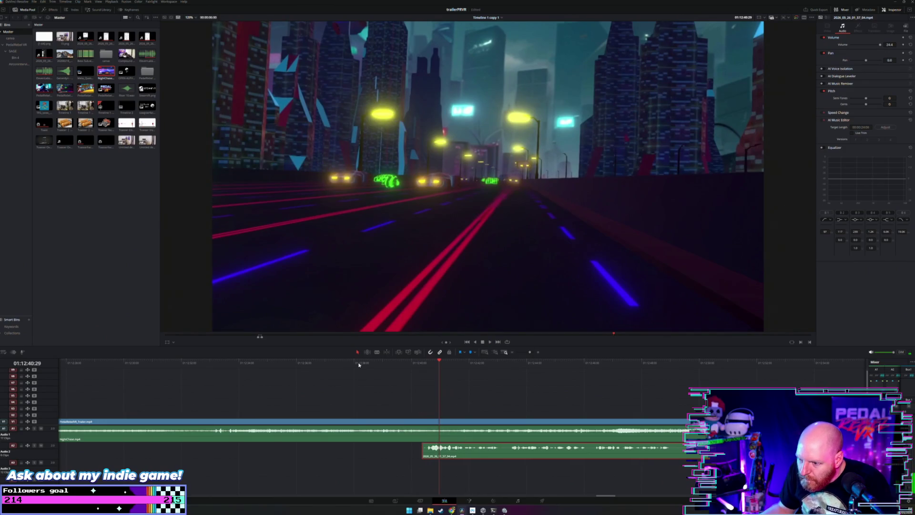
pyautogui.click(359, 366)
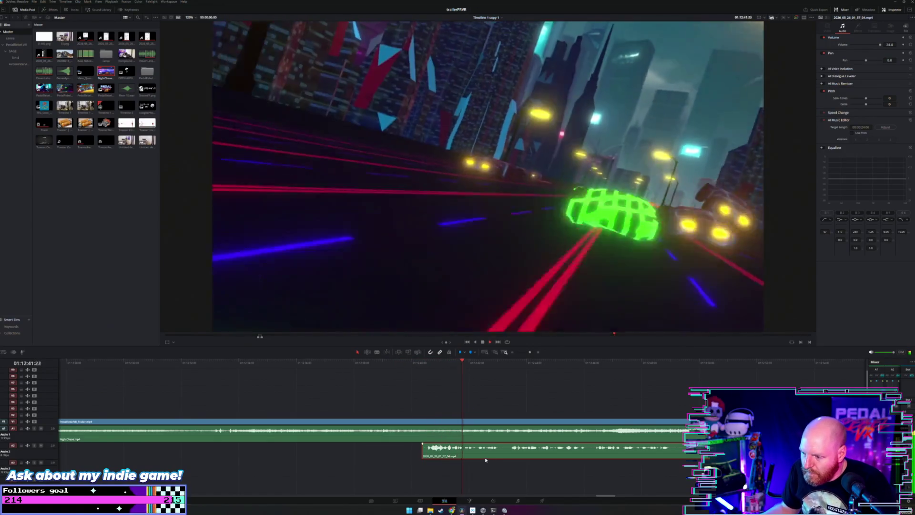
pyautogui.moveTo(482, 457); pyautogui.dragTo(548, 457)
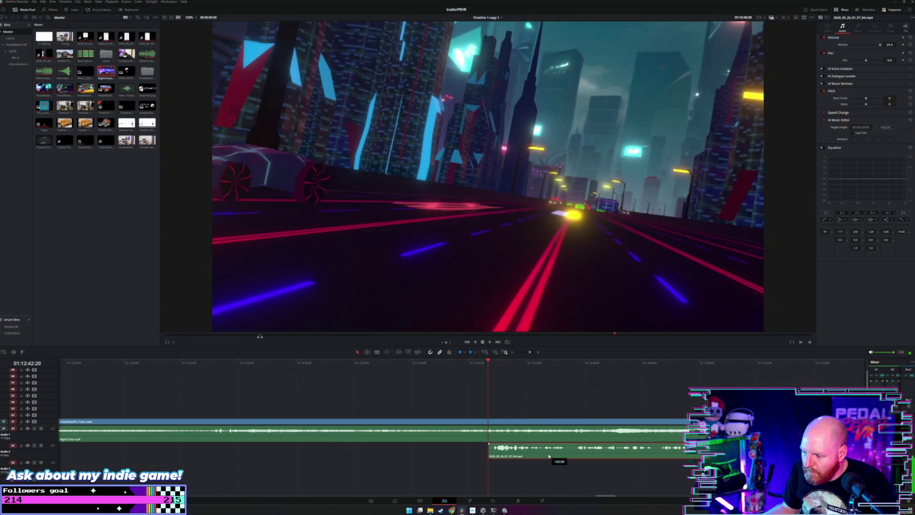
pyautogui.press('/')
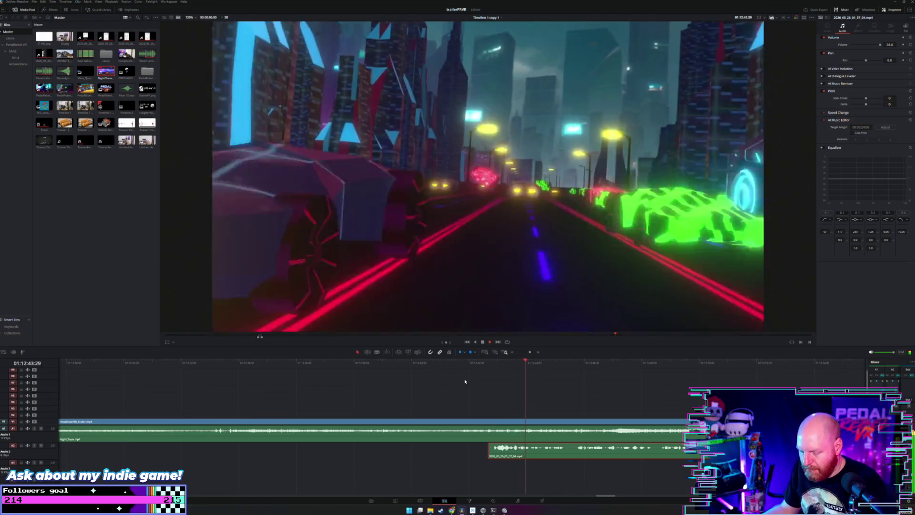
# Move the second A2 voice-over clip later under the music and replay from earlier.
pyautogui.hotkey('ctrl', '-')
pyautogui.click(543, 402)
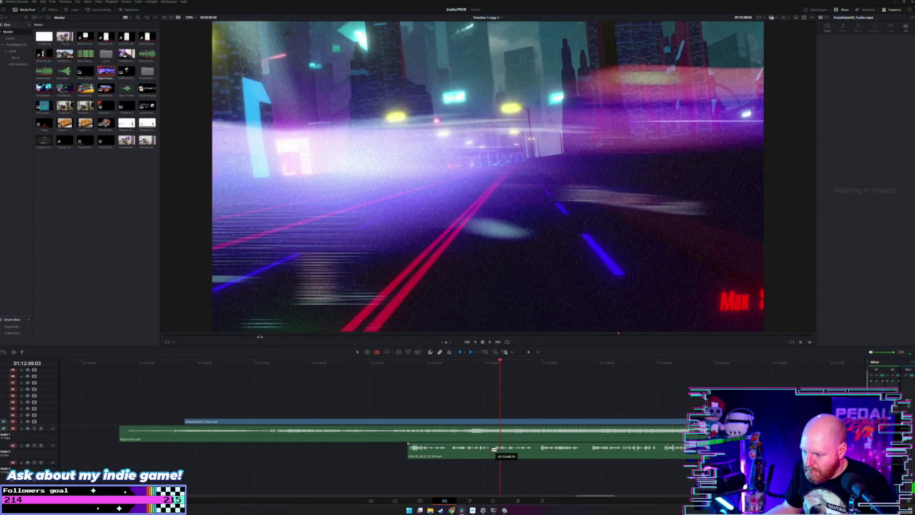
pyautogui.moveTo(542, 456); pyautogui.dragTo(676, 456)
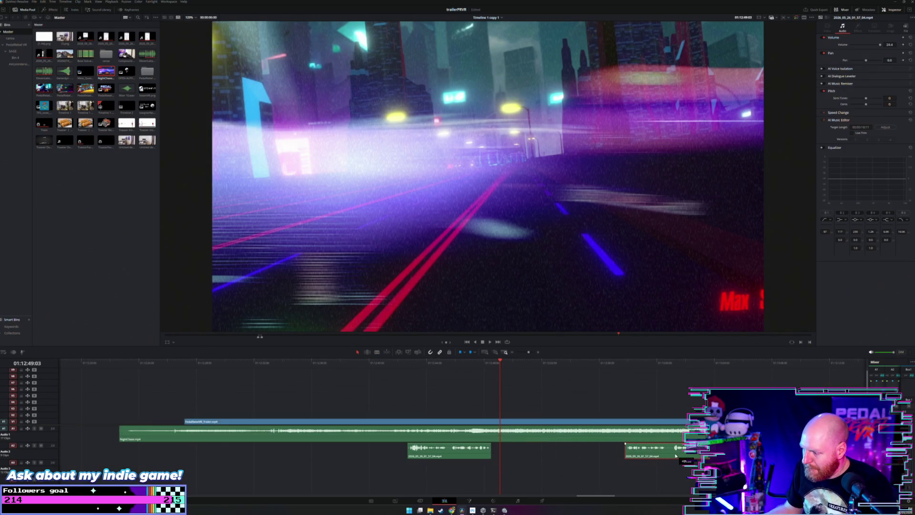
pyautogui.scroll(-5, 524, 410)
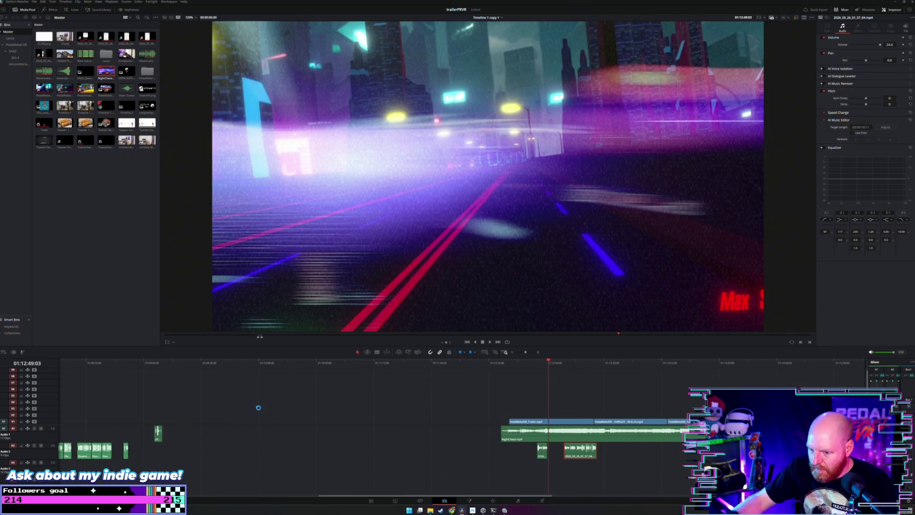
pyautogui.scroll(-2, 195, 368)
pyautogui.click(167, 363)
pyautogui.press('space')
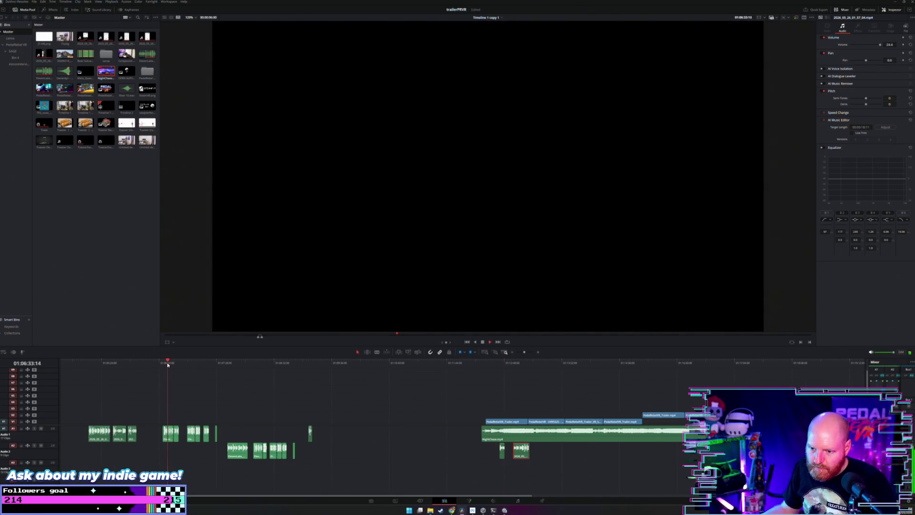
# Drag two short voice-over clips from A1 down to A3 under the NightChase music, checking playback.
pyautogui.scroll(2, 163, 363)
pyautogui.scroll(-2, 163, 367)
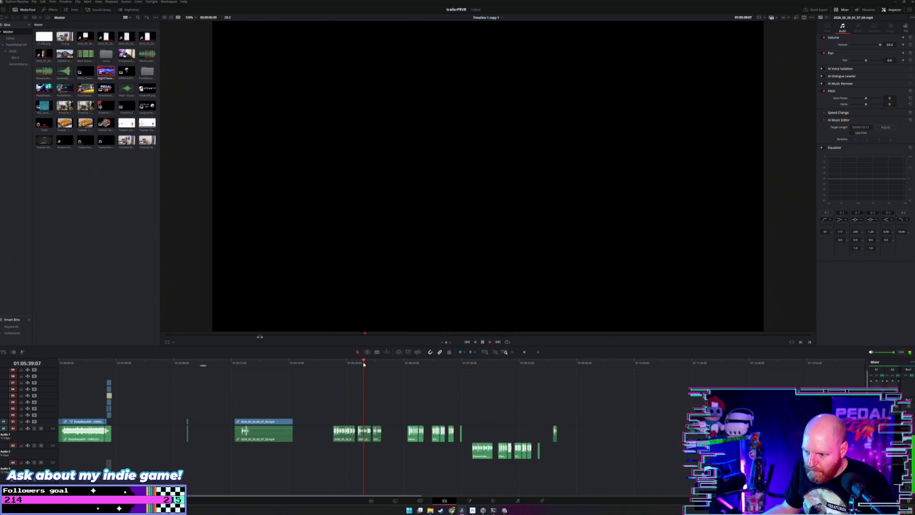
pyautogui.hscroll(3, 389, 449)
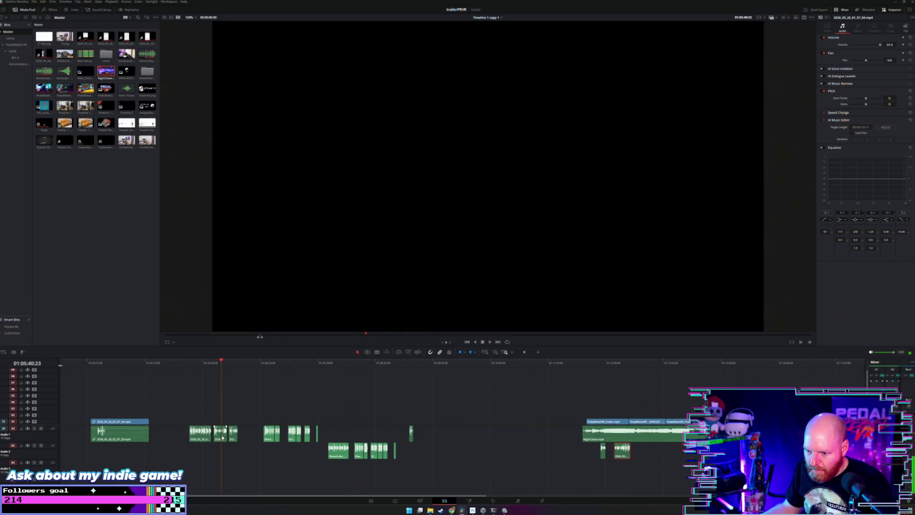
pyautogui.moveTo(219, 438)
pyautogui.mouseDown()
pyautogui.moveTo(515, 453)
pyautogui.moveTo(639, 470)
pyautogui.moveTo(604, 470)
pyautogui.mouseUp()
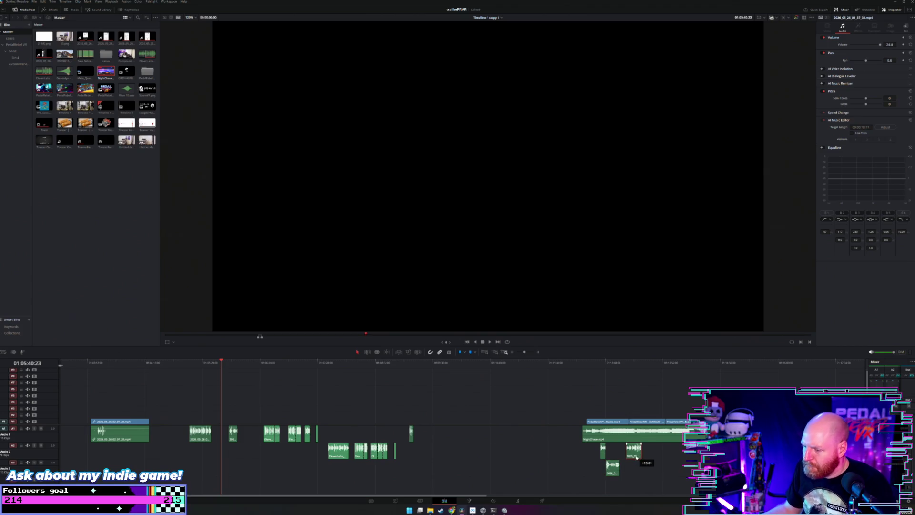
pyautogui.click(230, 362)
pyautogui.press('space')
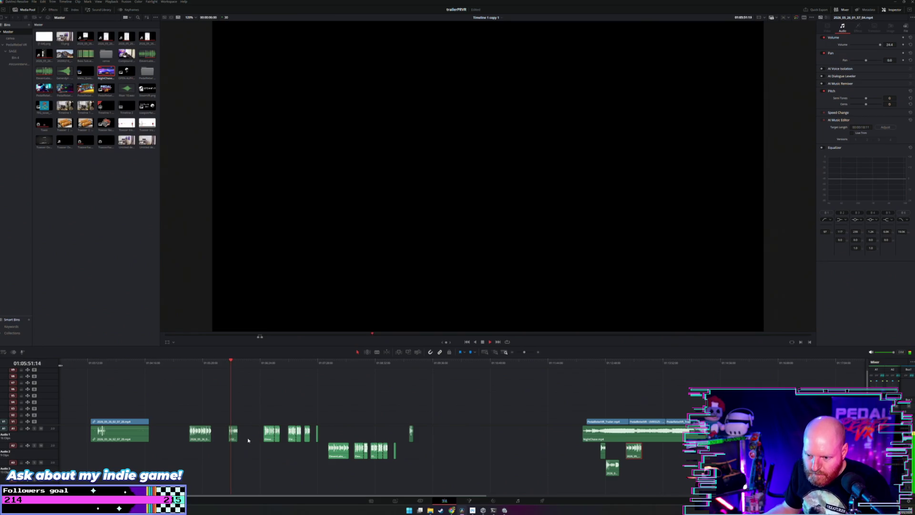
pyautogui.moveTo(232, 439)
pyautogui.mouseDown()
pyautogui.moveTo(279, 470)
pyautogui.moveTo(589, 473)
pyautogui.mouseUp()
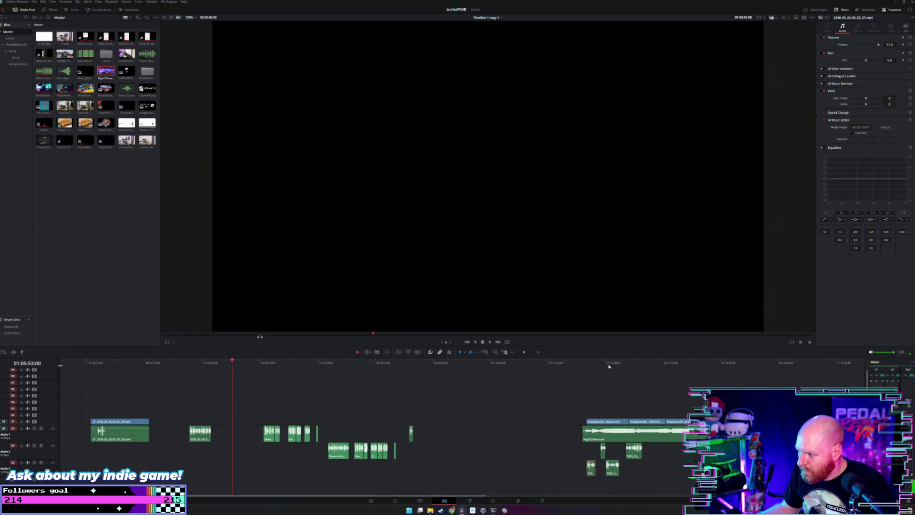
pyautogui.click(608, 366)
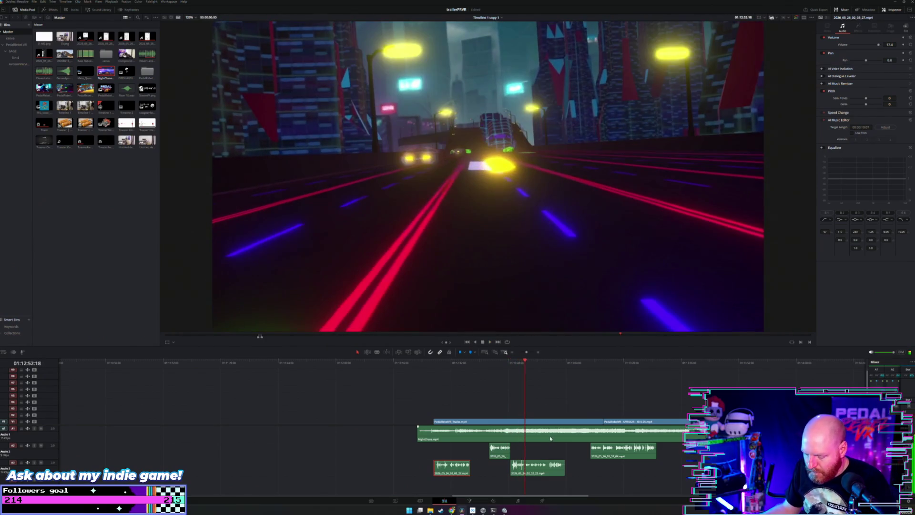
# Blade-cut the A3 voice-over clip and the A2 clip near the end card, then replay.
pyautogui.scroll(4, 548, 439)
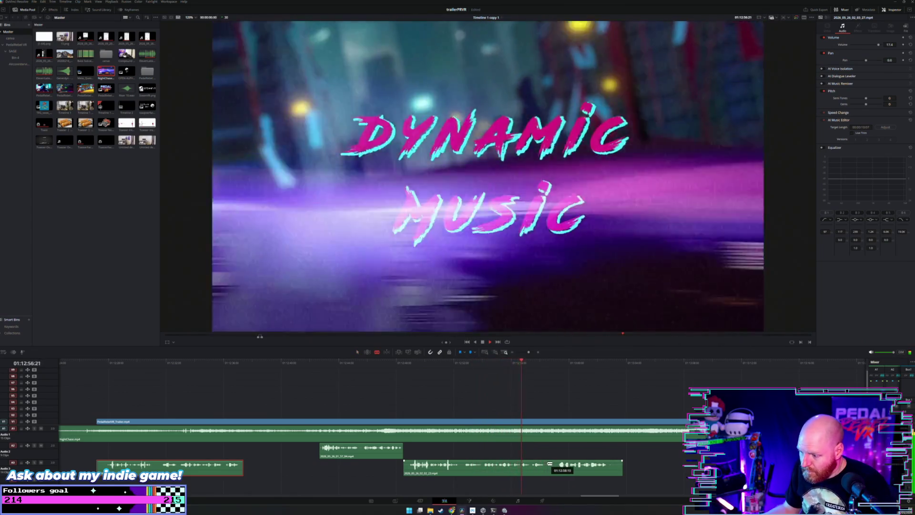
pyautogui.click(547, 465)
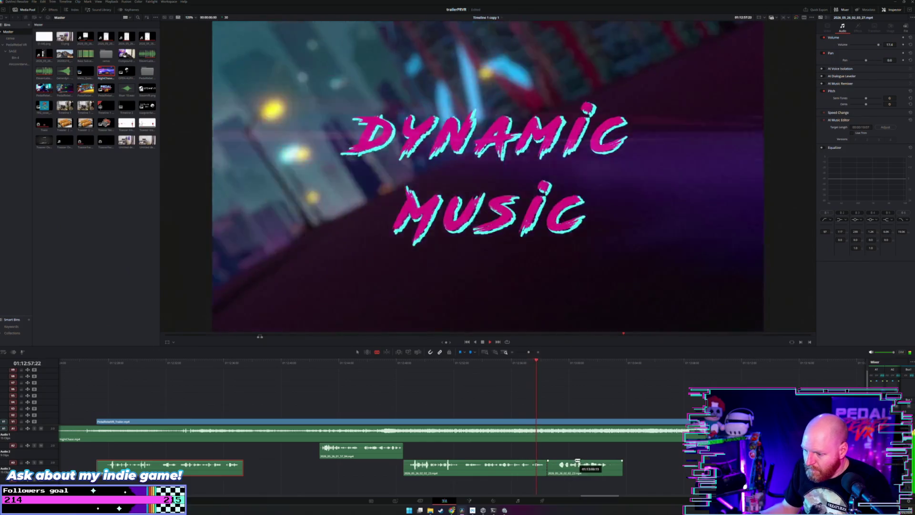
pyautogui.press('a')
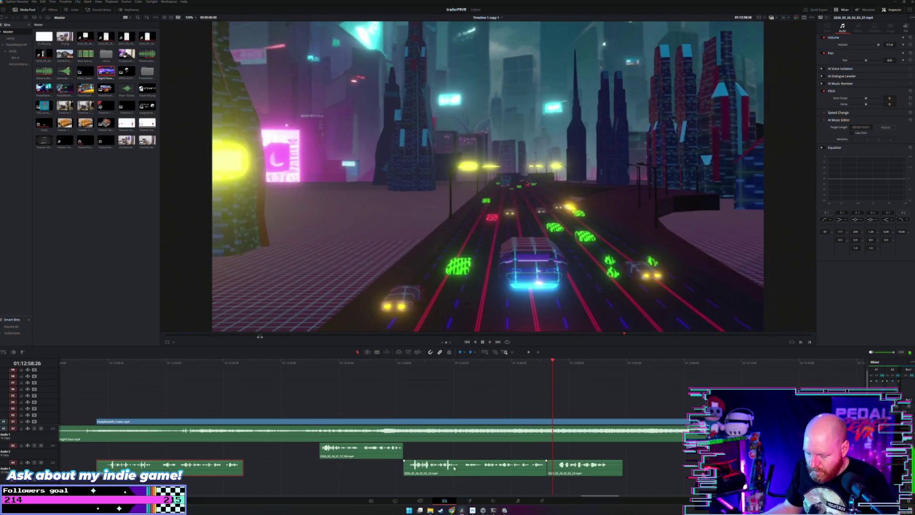
pyautogui.scroll(-2, 454, 468)
pyautogui.click(595, 365)
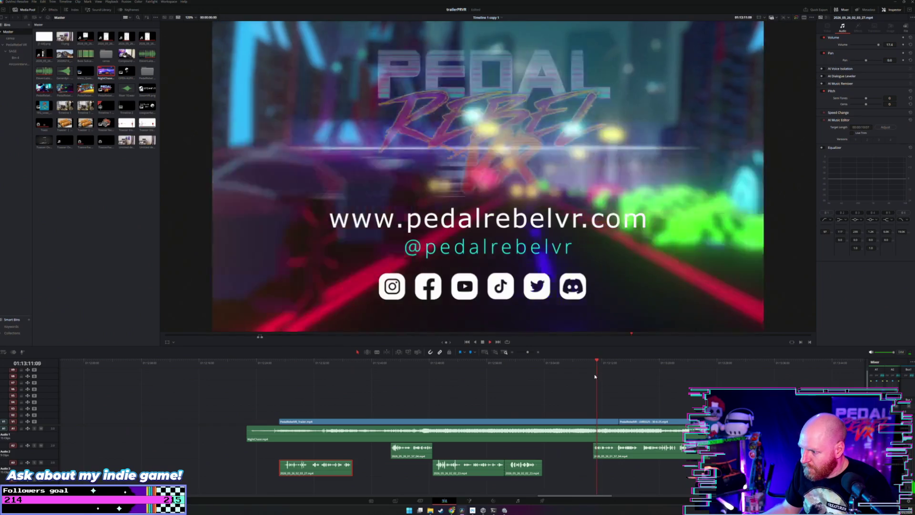
pyautogui.scroll(2, 580, 405)
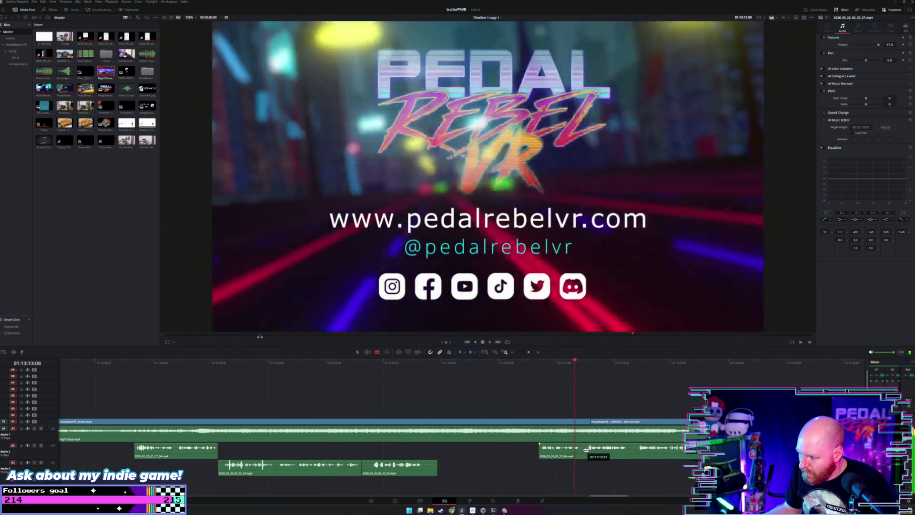
pyautogui.click(585, 448)
pyautogui.press('a')
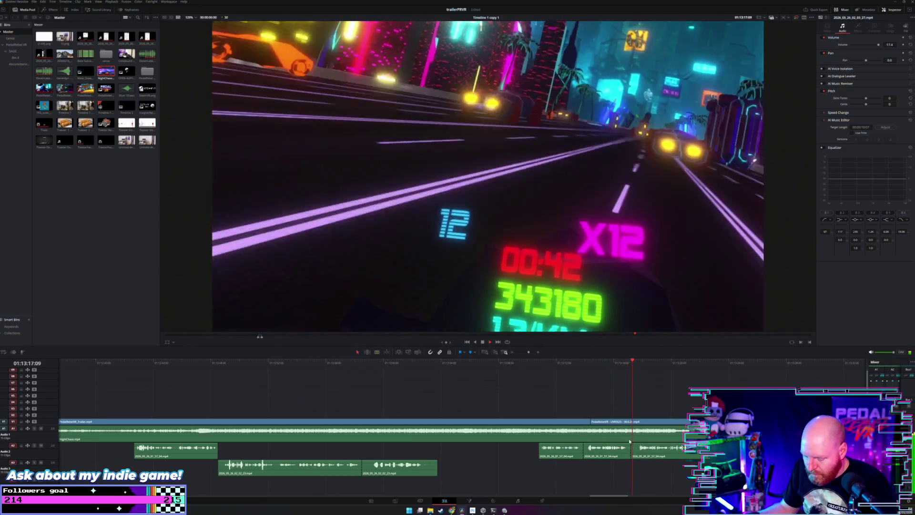
pyautogui.scroll(-2, 520, 448)
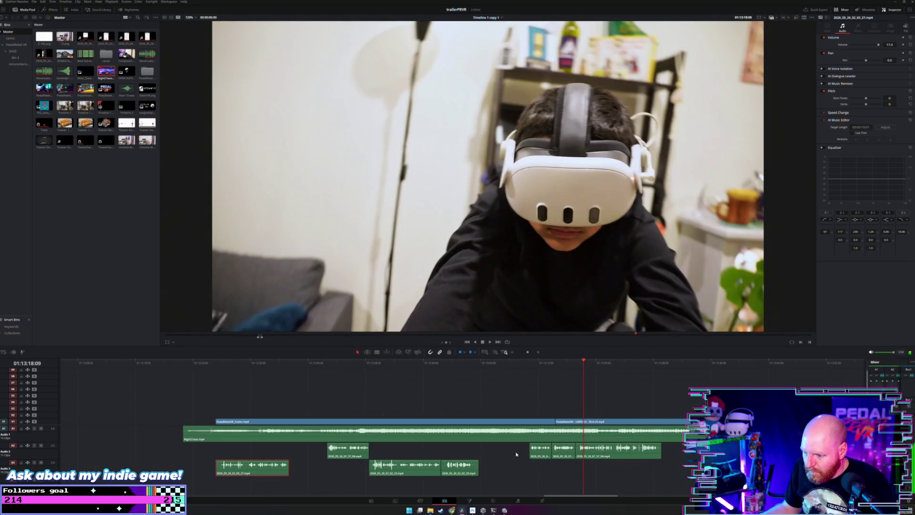
pyautogui.click(375, 366)
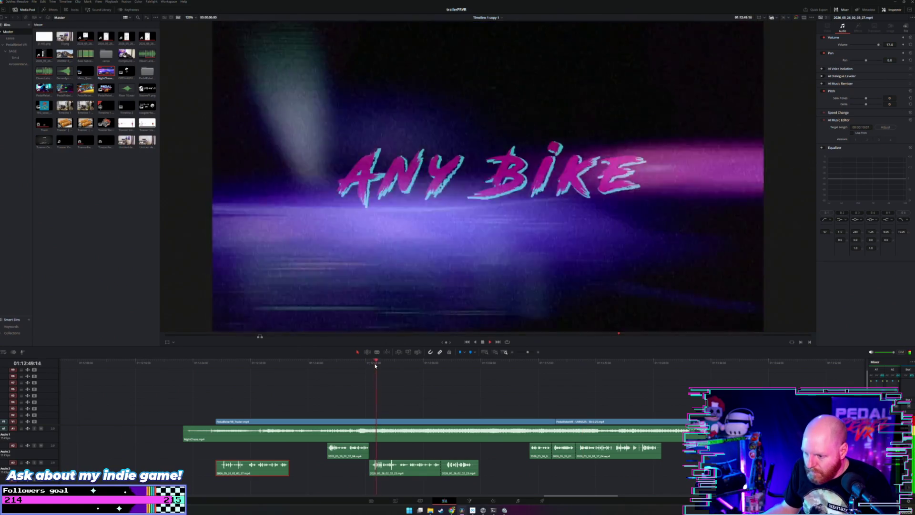
pyautogui.scroll(2, 338, 448)
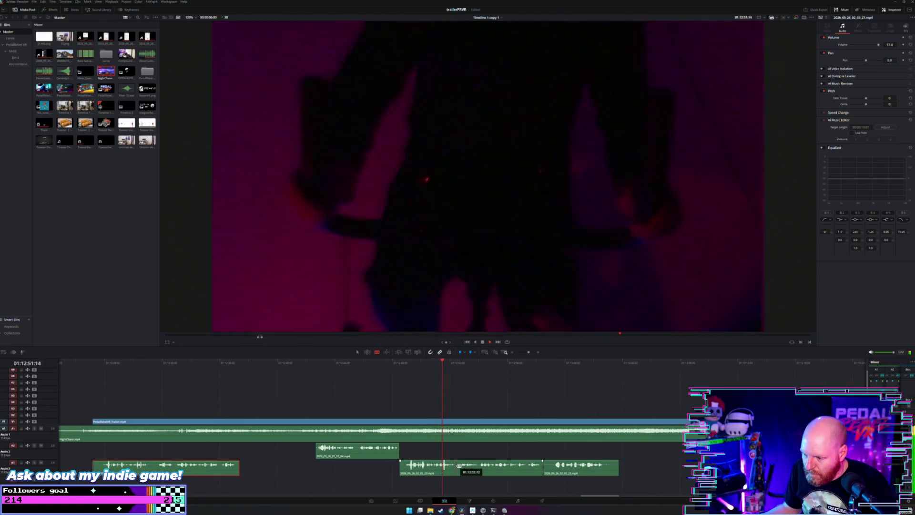